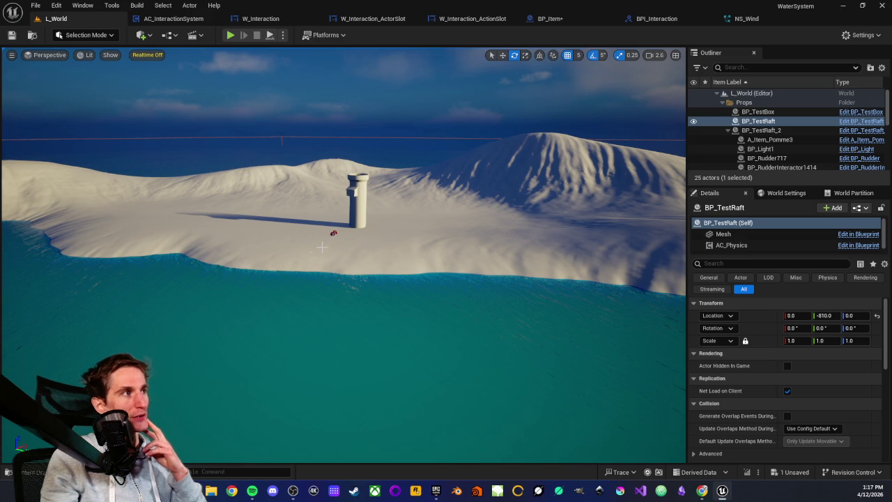
Start a Play-in-Editor session of L_World, look over the dunes, and focus on BP_TestRaft_2
mouse_move(325, 280)
left_mouse_down()
mouse_move(292, 272)
mouse_move(286, 275)
mouse_move(307, 292)
mouse_move(259, 304)
mouse_move(269, 268)
mouse_move(307, 269)
mouse_move(234, 138)
left_mouse_up()
left_click_drag(232, 78, 239, 53)
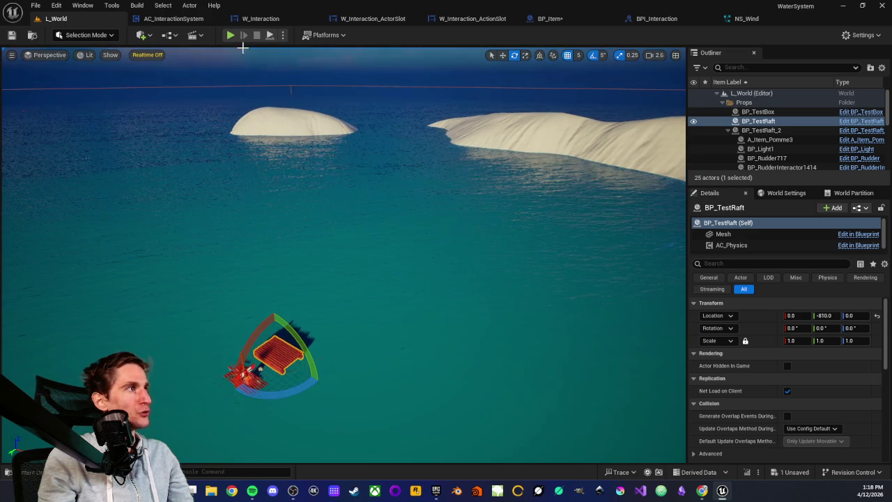
left_click(269, 36)
mouse_move(292, 247)
left_mouse_down()
mouse_move(332, 261)
mouse_move(321, 254)
left_mouse_up()
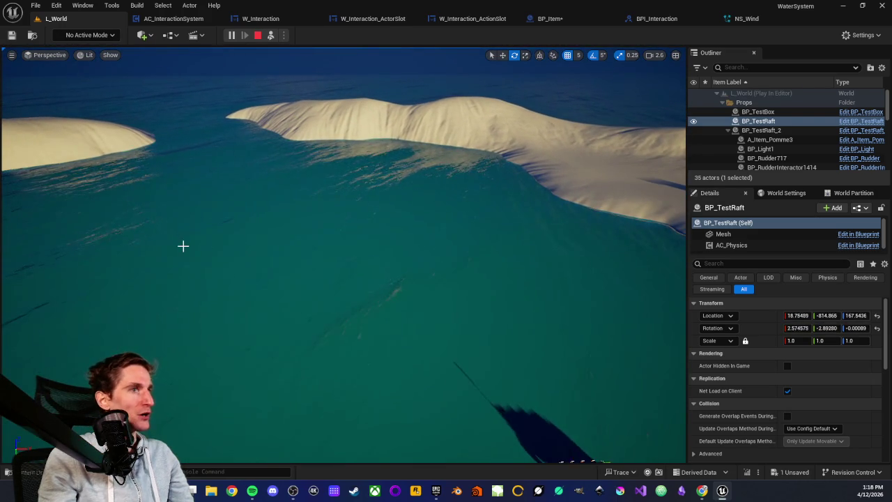
mouse_move(249, 285)
left_mouse_down()
mouse_move(249, 258)
mouse_move(274, 278)
mouse_move(275, 300)
mouse_move(278, 278)
left_mouse_up()
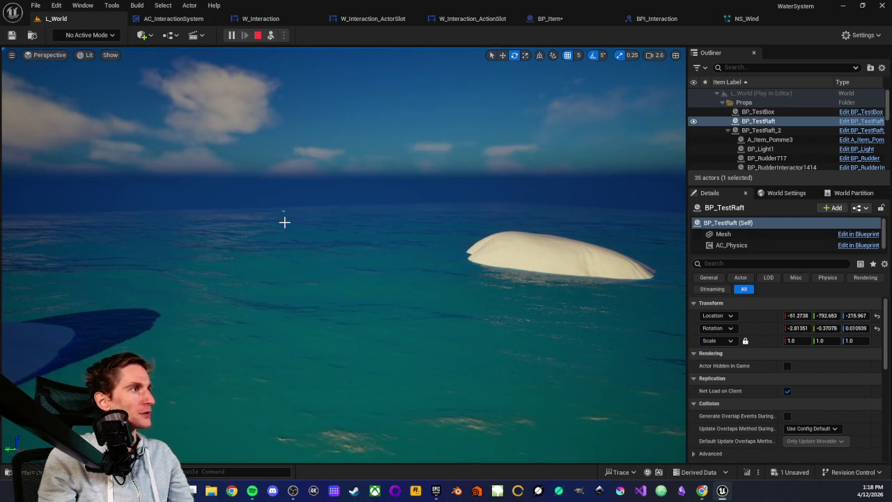
double_click(761, 131)
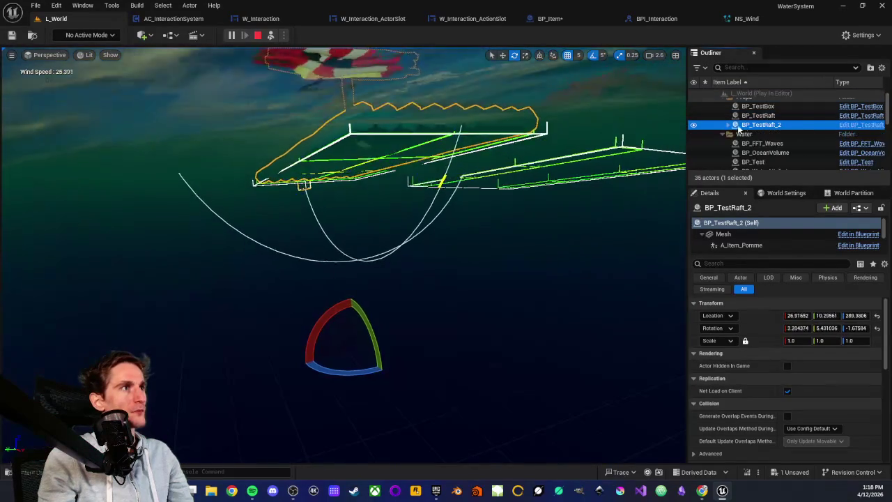
Select BP_TestRaft2 to show its AC_Physics component and watch it float up close
scroll(763, 135, "down", 3)
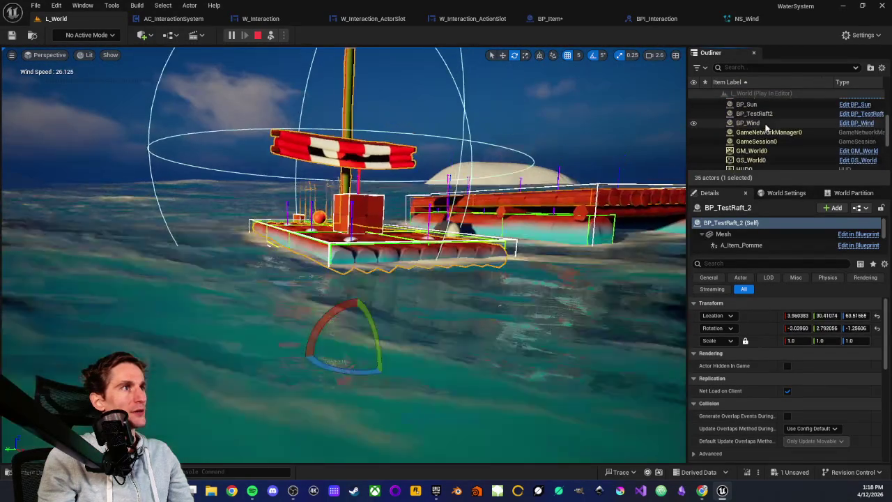
left_click(758, 154)
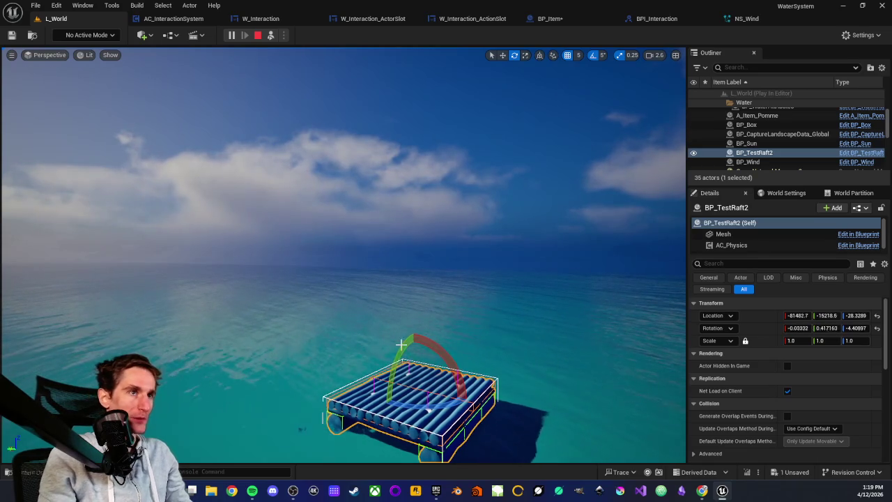
mouse_move(390, 318)
left_mouse_down()
mouse_move(421, 324)
mouse_move(376, 313)
mouse_move(441, 309)
left_mouse_up()
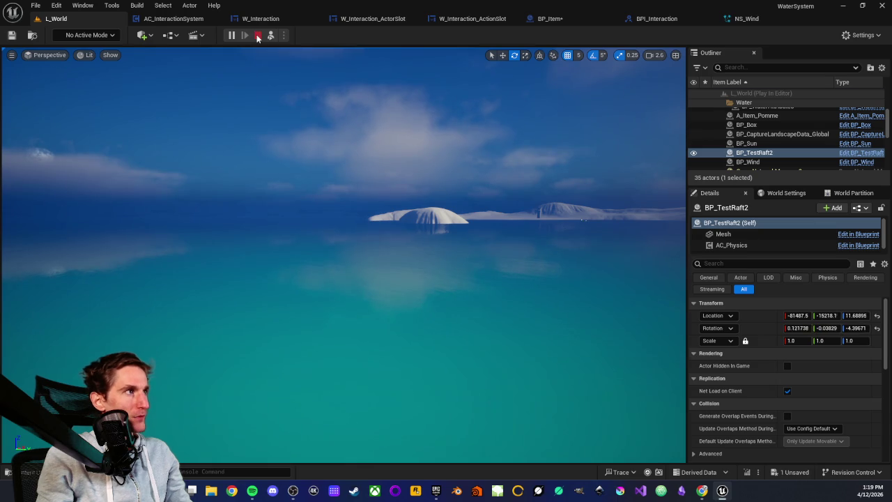
Stop the play session and return to editing L_World
key("Escape")
left_click_drag(277, 280, 350, 275)
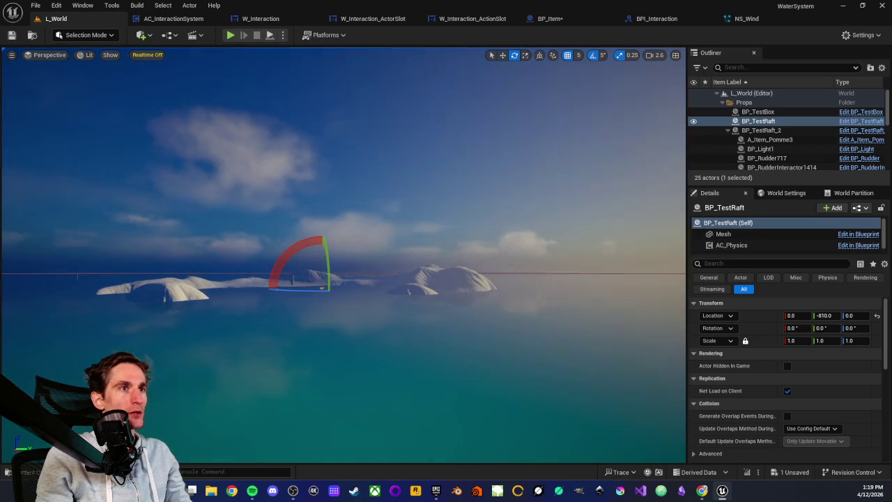
left_click_drag(400, 221, 369, 246)
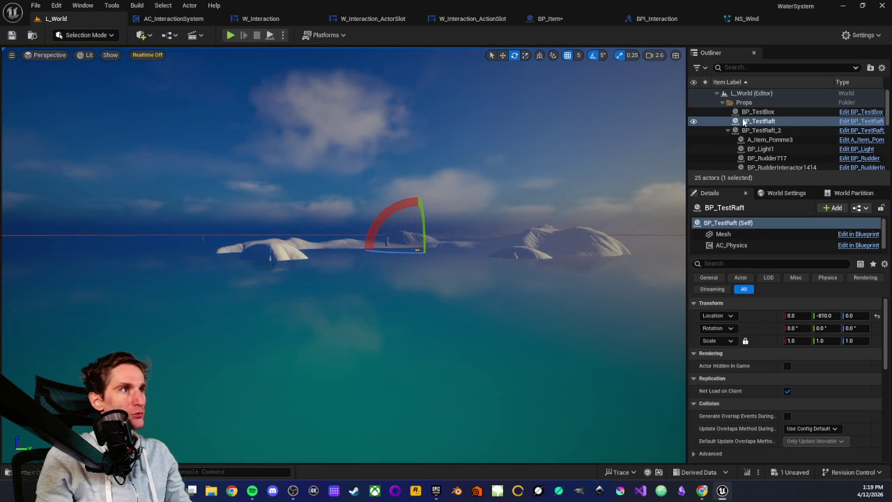
Focus on BP_TestRaft and frame both rafts and the sail from a new angle
double_click(763, 121)
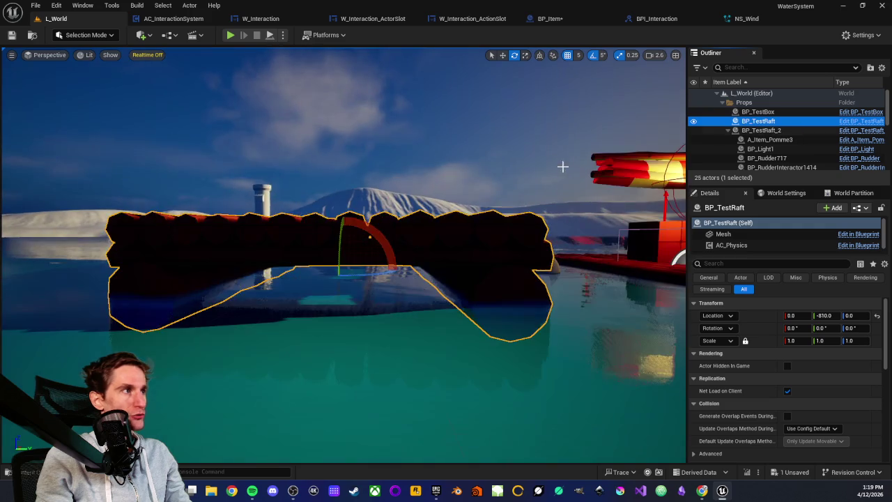
left_click_drag(386, 223, 324, 258)
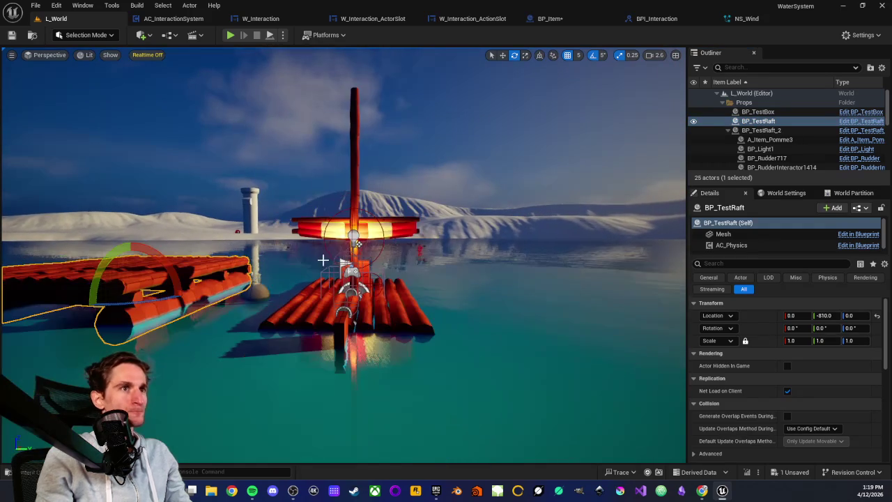
scroll(304, 244, "up", 2)
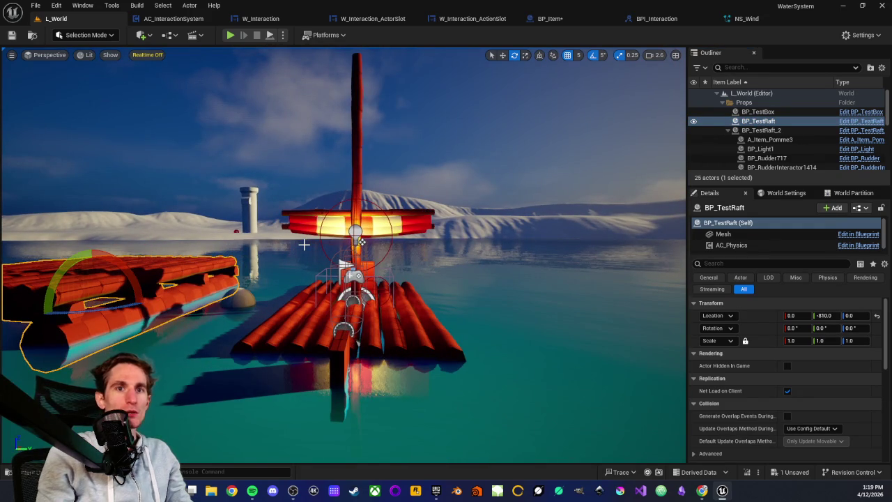
mouse_move(361, 241)
left_mouse_down()
mouse_move(440, 223)
mouse_move(311, 258)
left_mouse_up()
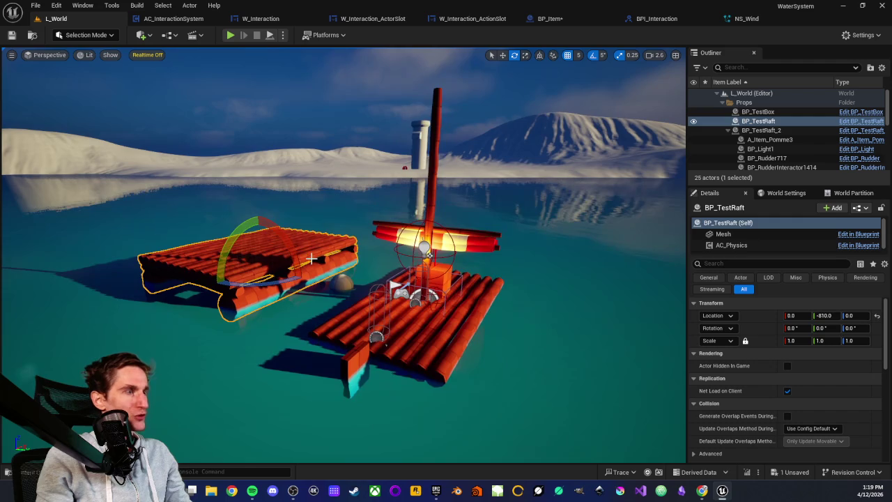
scroll(312, 259, "up", 2)
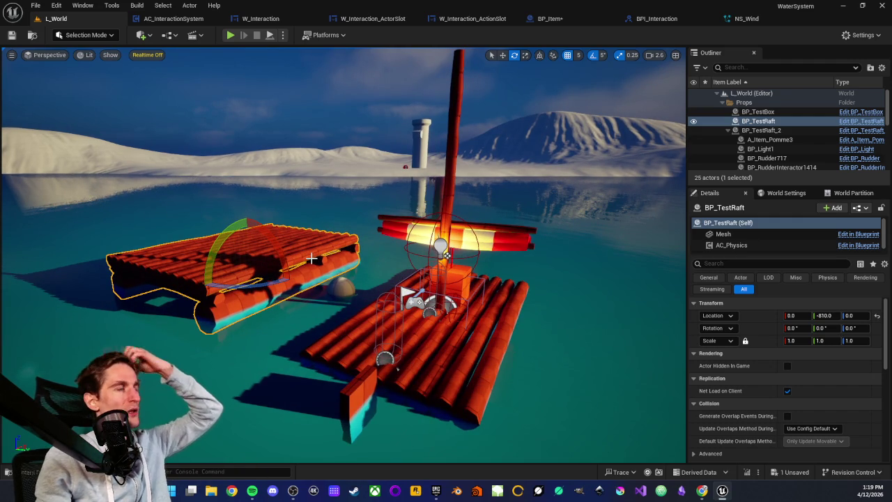
scroll(311, 259, "up", 2)
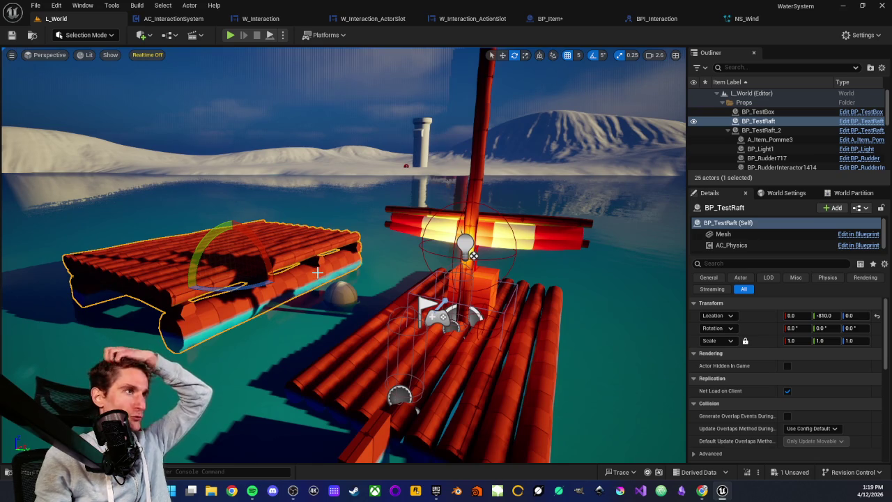
scroll(321, 246, "down", 2)
left_click_drag(321, 246, 377, 246)
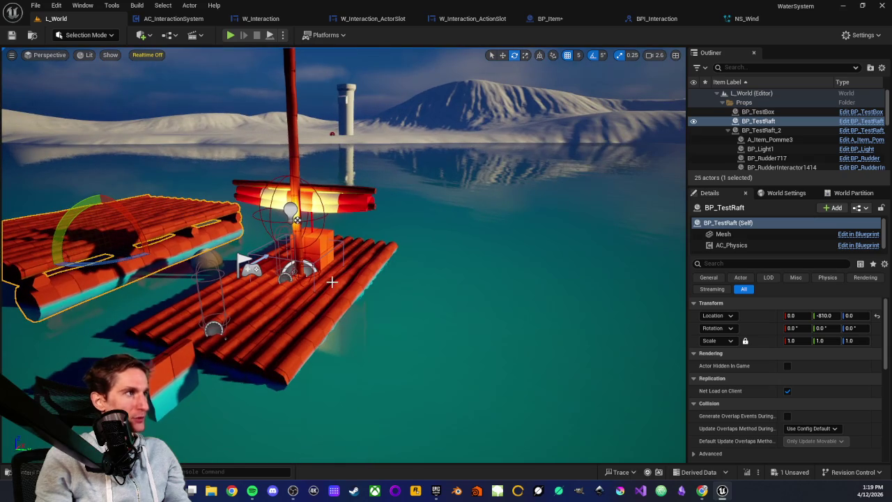
scroll(332, 280, "up", 3)
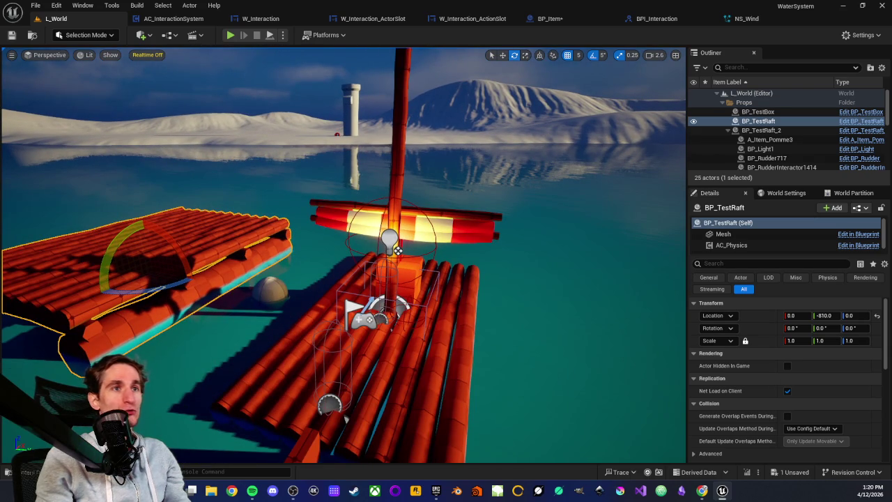
scroll(424, 252, "down", 3)
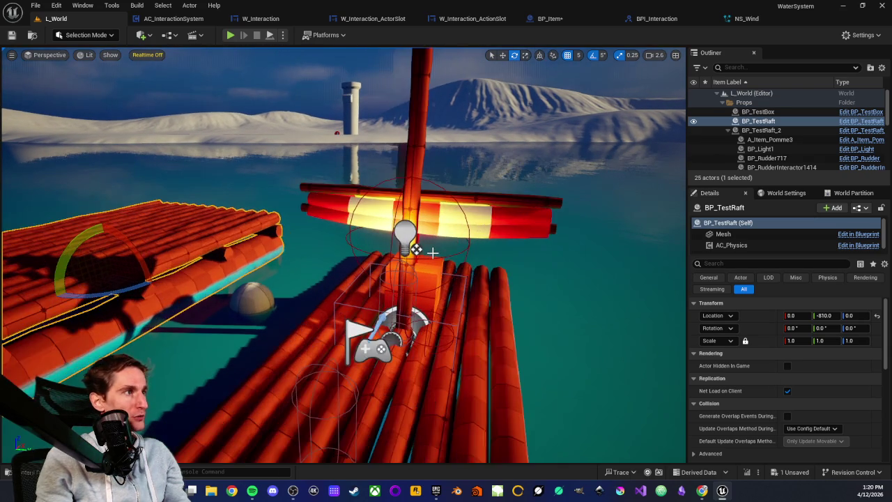
scroll(390, 233, "up", 3)
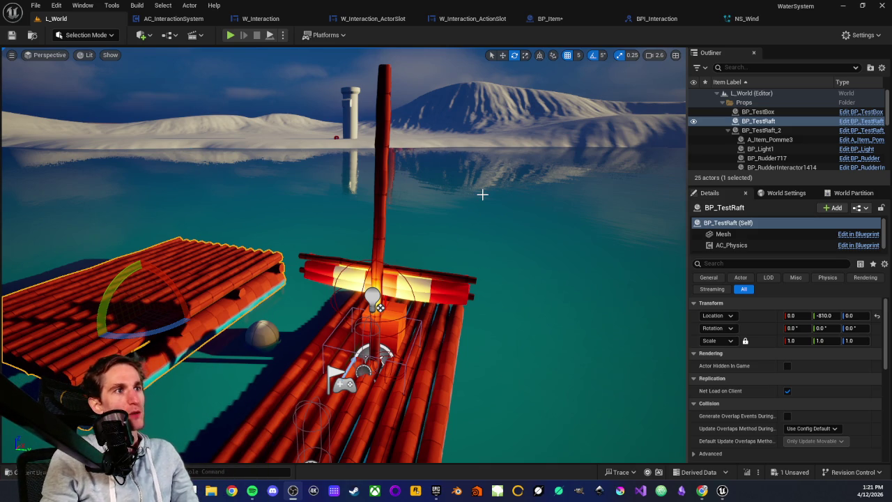
Turn off realtime viewport updates, reframe the rafts, then bring up the Chrome forest reference image
key("ctrl+r")
left_click_drag(436, 197, 450, 198)
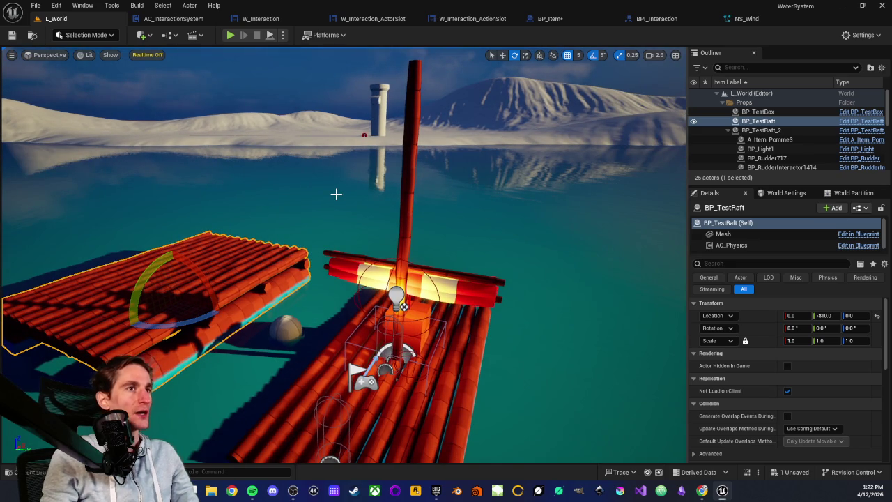
mouse_move(325, 235)
left_mouse_down()
mouse_move(320, 243)
mouse_move(435, 256)
left_mouse_up()
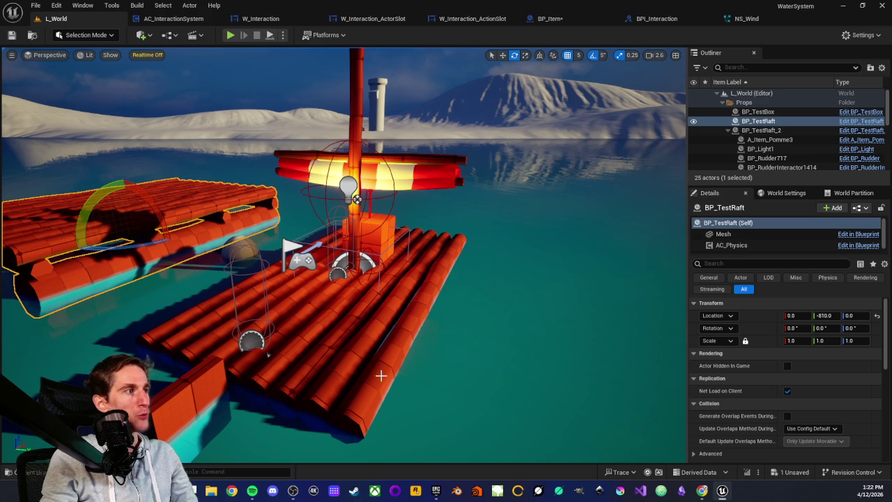
scroll(367, 340, "up", 3)
scroll(366, 340, "down", 3)
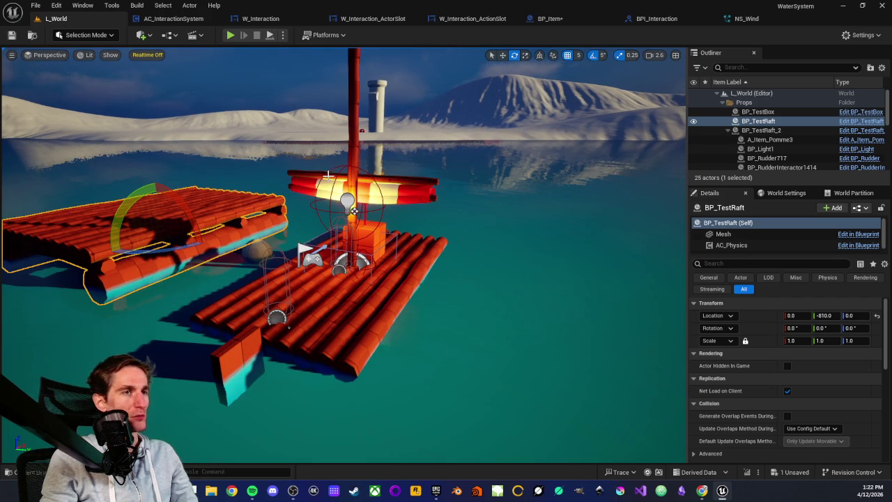
scroll(329, 197, "up", 2)
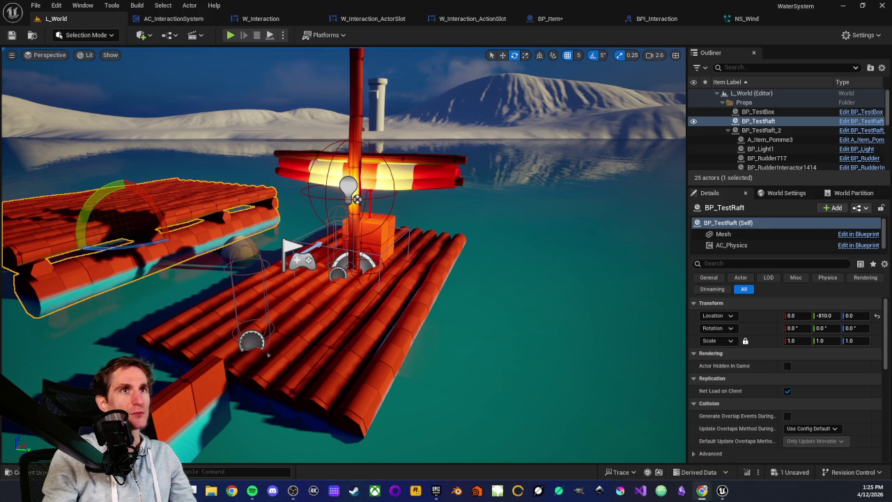
key("alt+Tab")
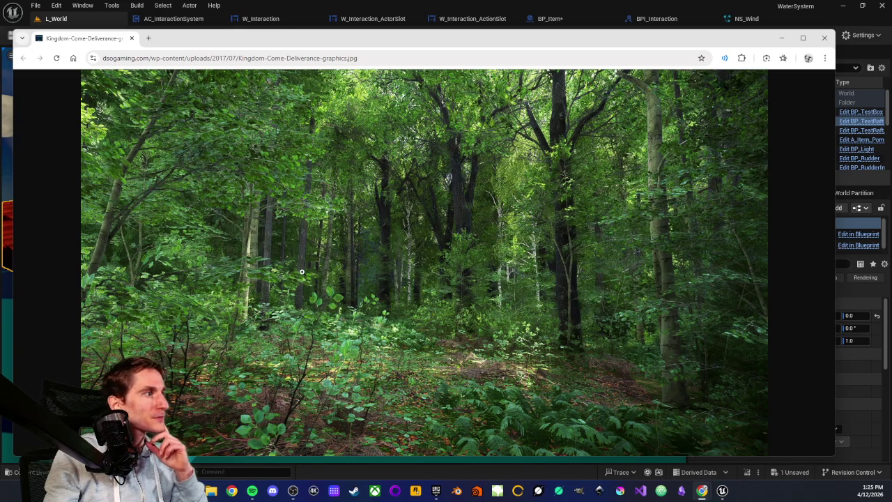
Fit the Kingdom Come: Deliverance forest screenshot to the window, then close Chrome
left_click(303, 271)
scroll(450, 237, "up", 1)
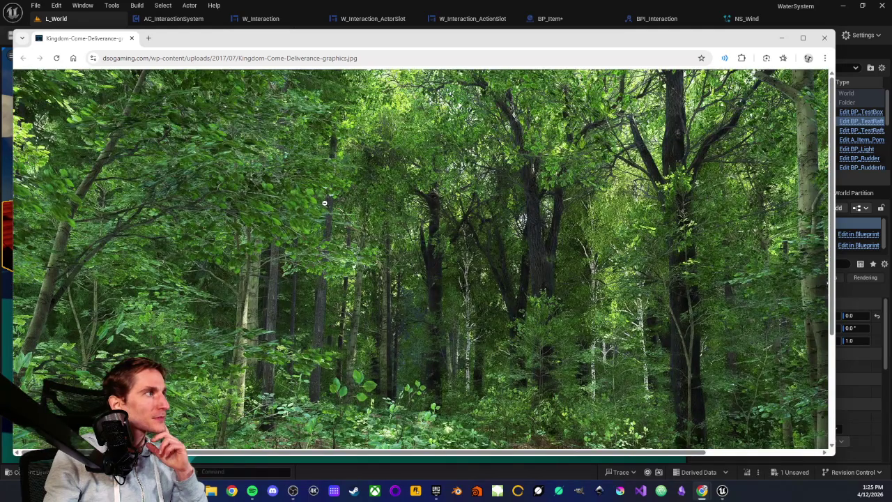
scroll(327, 204, "down", 2)
scroll(278, 247, "up", 2)
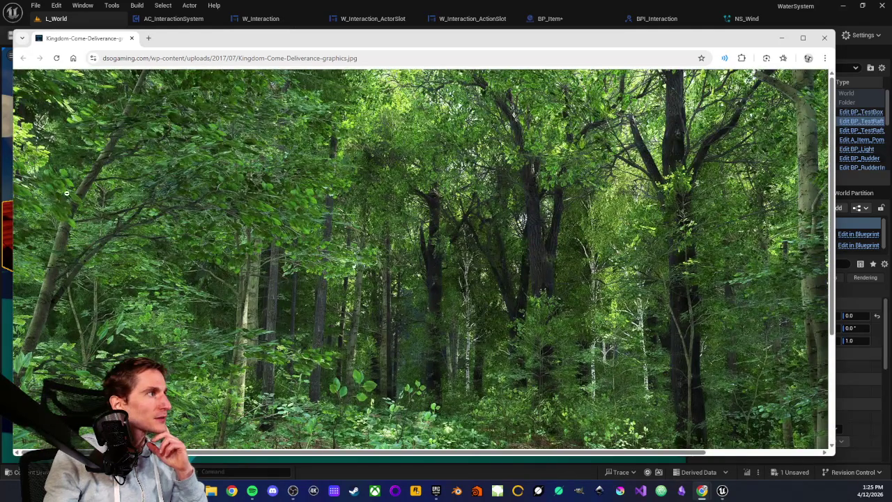
scroll(139, 209, "down", 2)
scroll(442, 310, "up", 2)
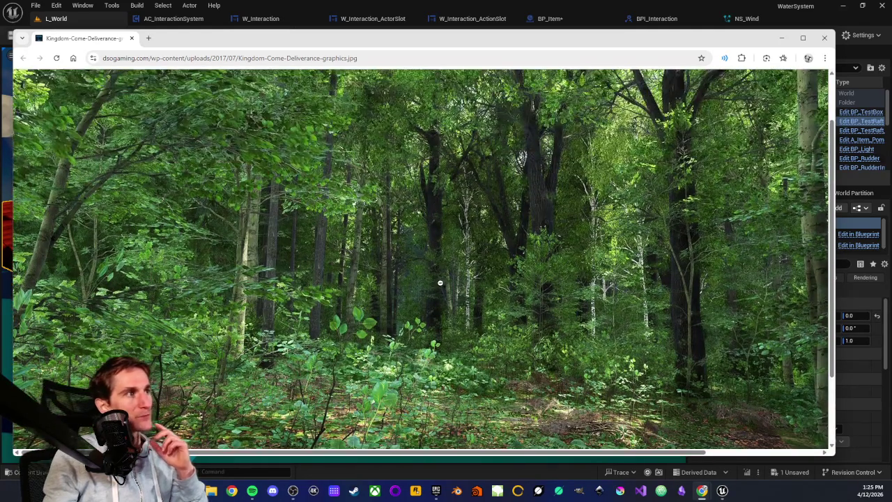
left_click(439, 282)
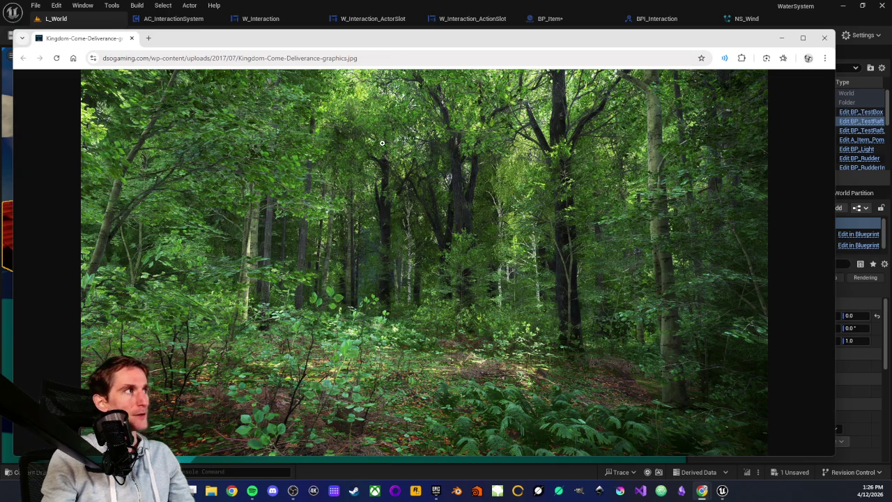
left_click(824, 38)
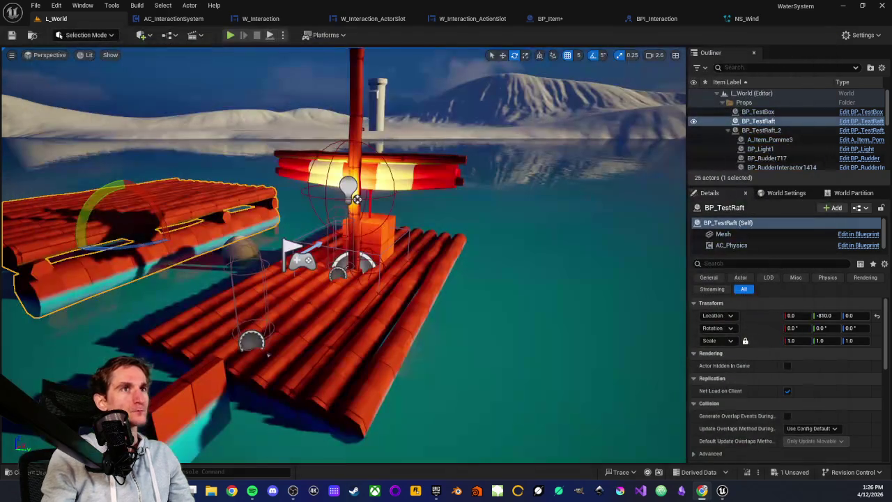
Switch to the OrgPad Création de jeux mind map and scroll around it
key("alt+Tab")
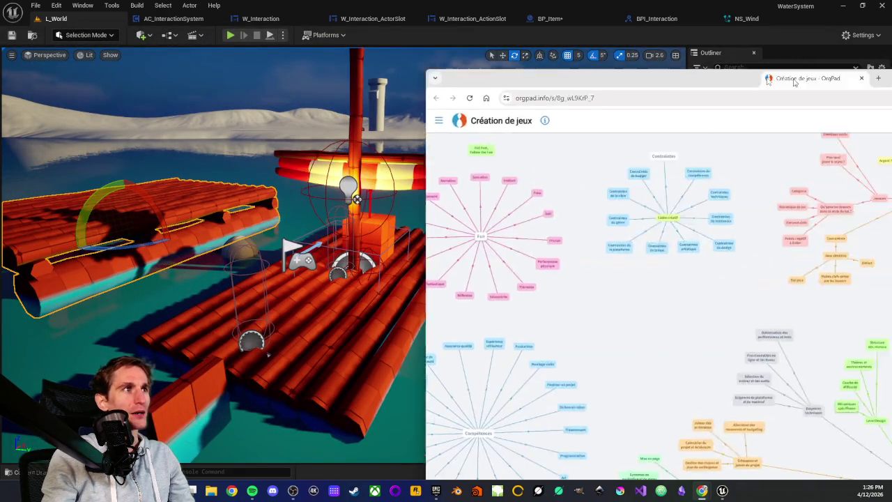
scroll(331, 176, "up", 3)
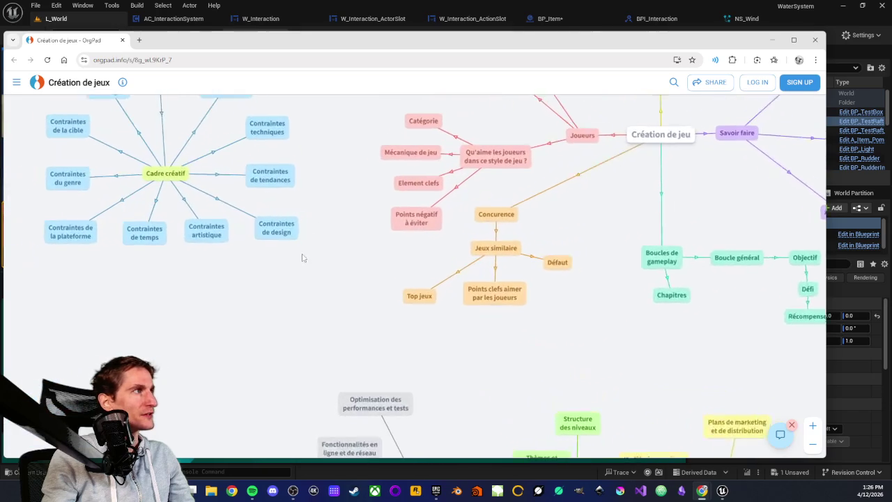
scroll(271, 297, "down", 5)
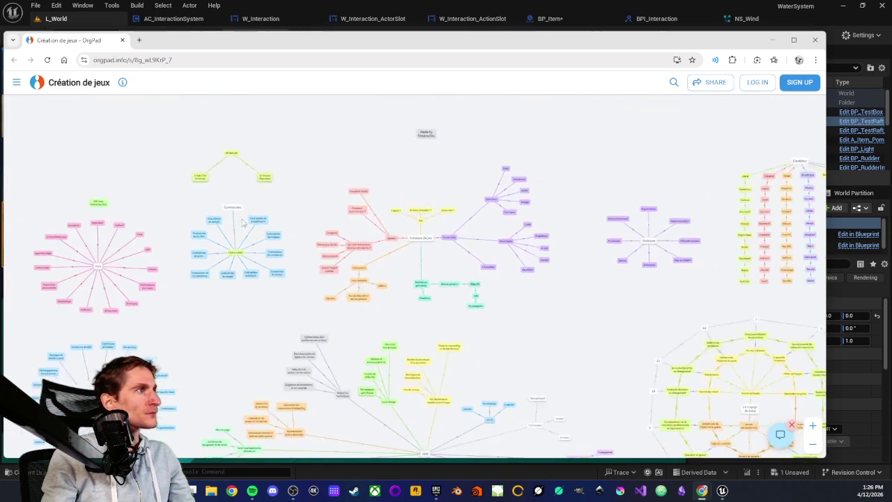
scroll(303, 197, "up", 5)
scroll(307, 209, "up", 3)
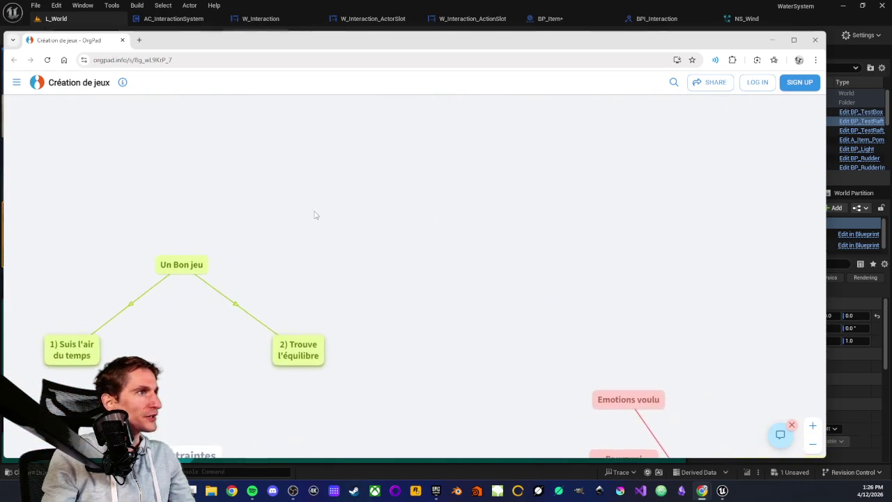
scroll(348, 226, "down", 1)
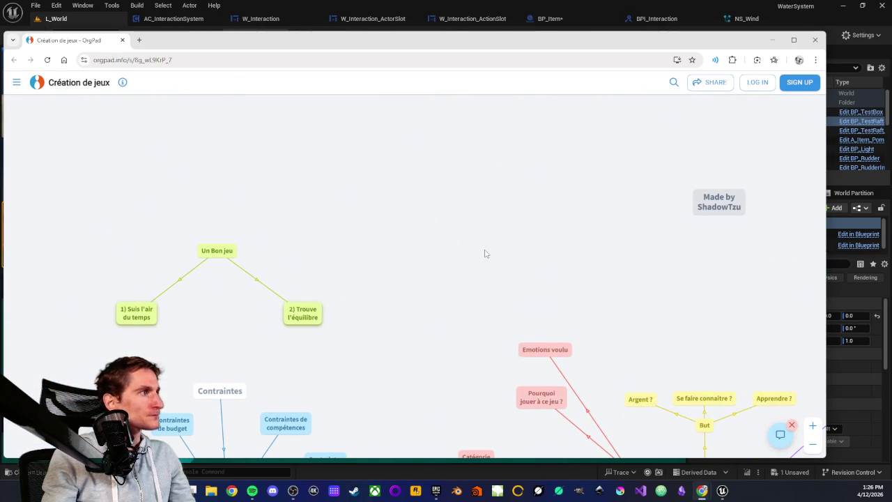
scroll(452, 244, "right", 3)
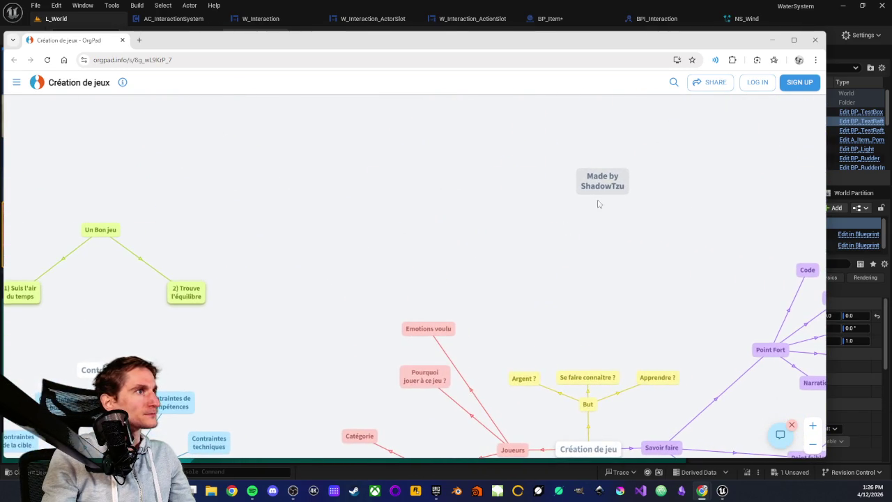
scroll(545, 271, "down", 1)
scroll(544, 271, "down", 3)
scroll(545, 271, "right", 2)
scroll(474, 181, "up", 2)
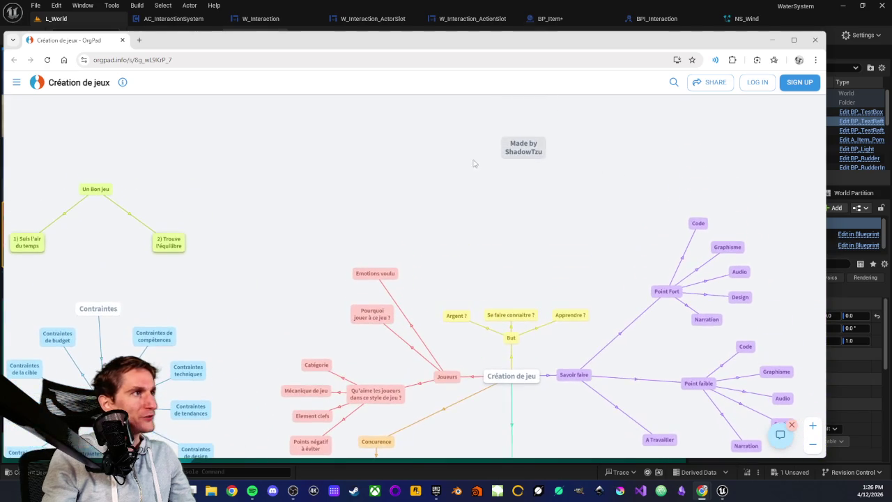
scroll(500, 148, "down", 2)
scroll(502, 283, "up", 3)
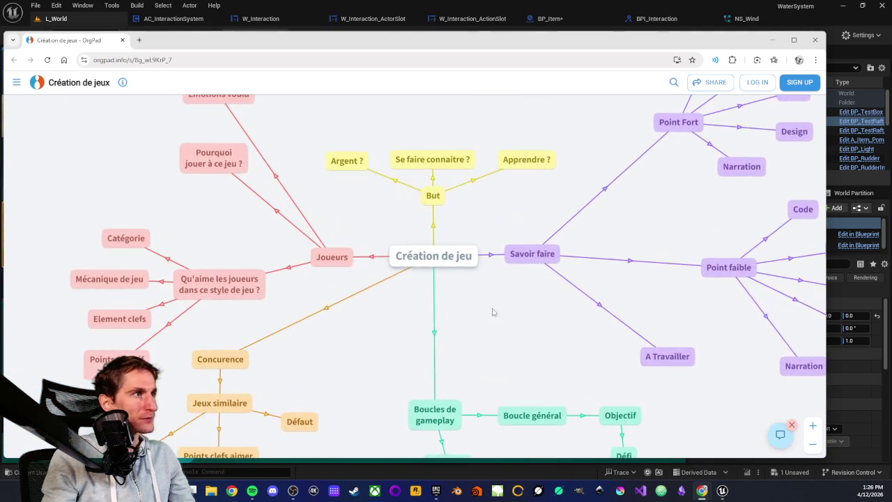
scroll(490, 313, "down", 5)
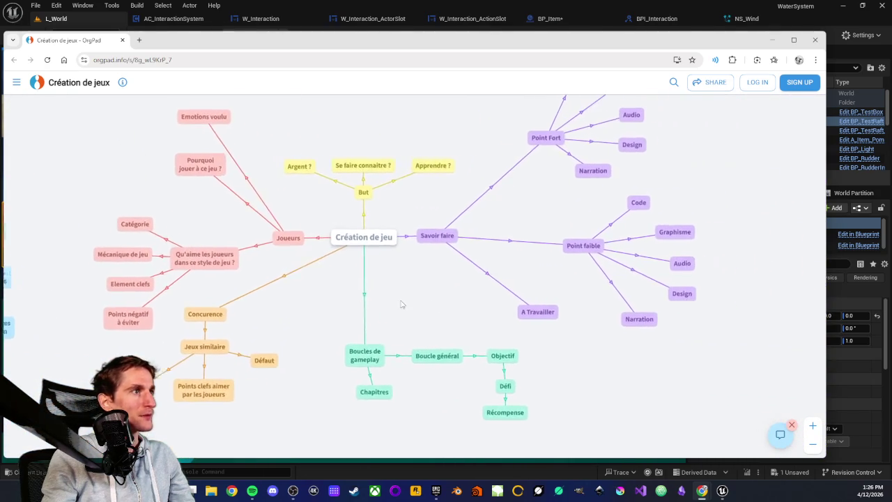
scroll(561, 319, "down", 1)
scroll(614, 328, "right", 2)
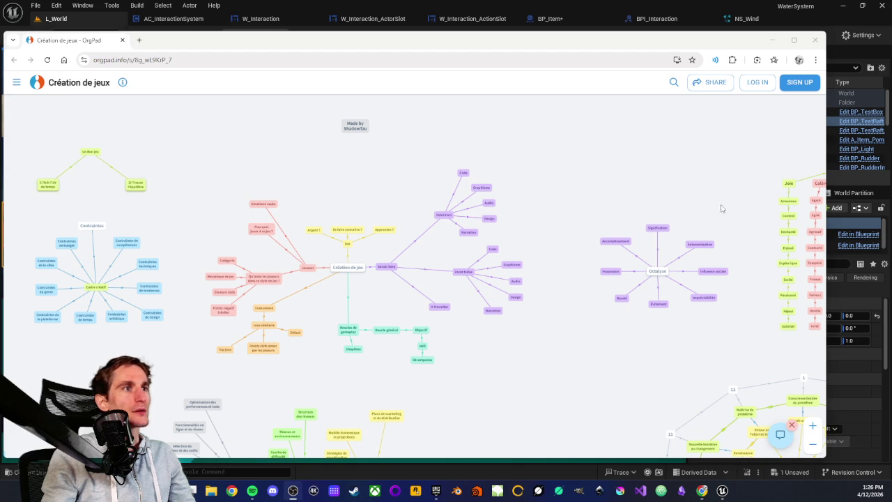
scroll(382, 257, "up", 1)
scroll(380, 258, "up", 3)
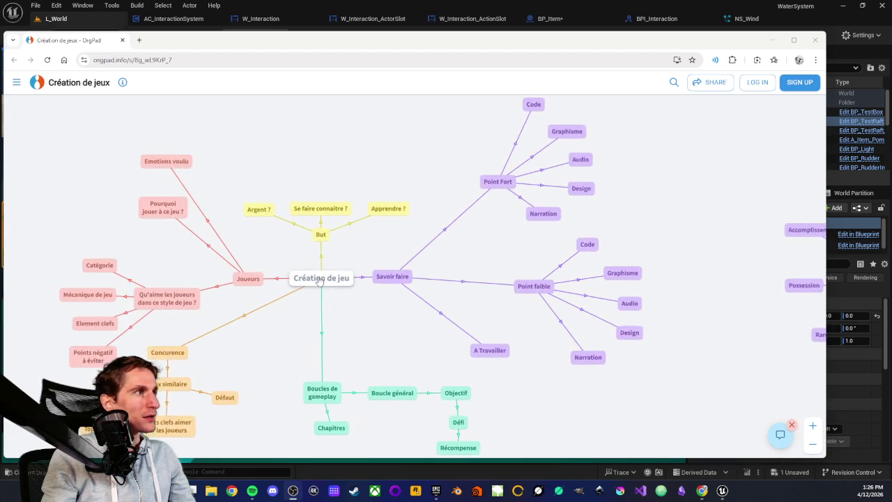
scroll(308, 288, "up", 3)
scroll(418, 265, "down", 2)
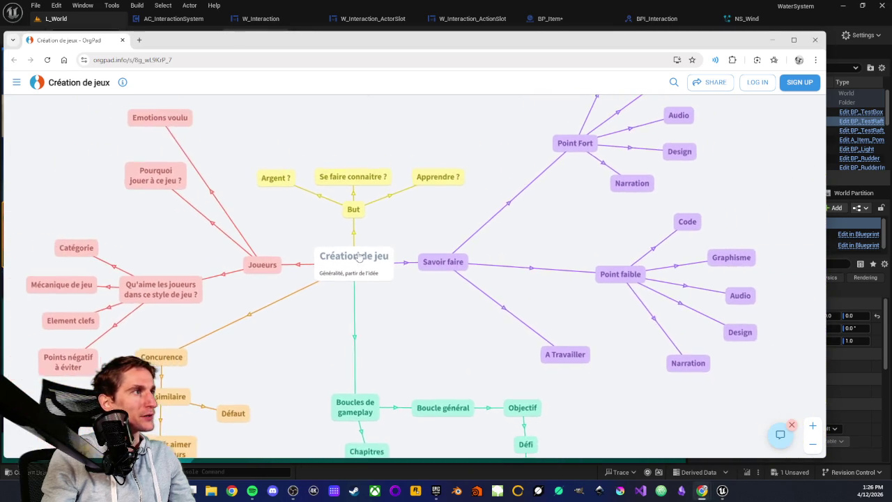
Pan to the Octalyse cluster and expand its node to show 'Moteurs de motivation'
left_click_drag(285, 206, 358, 257)
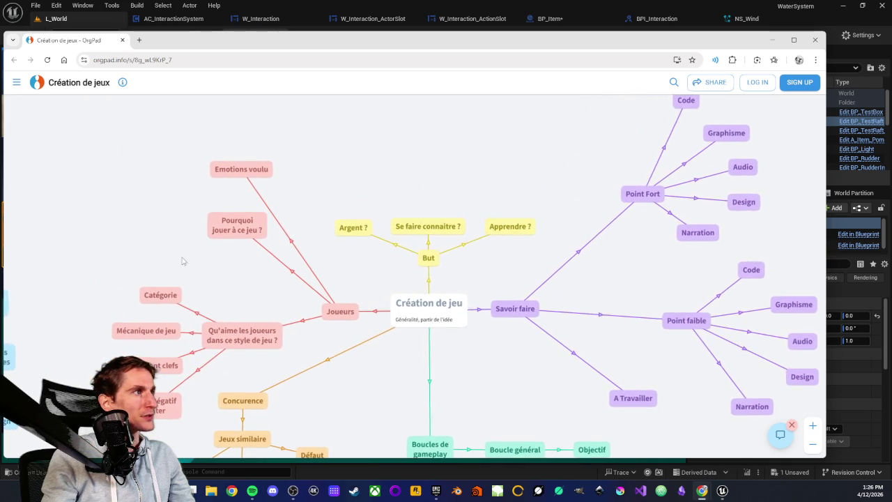
scroll(444, 311, "down", 4)
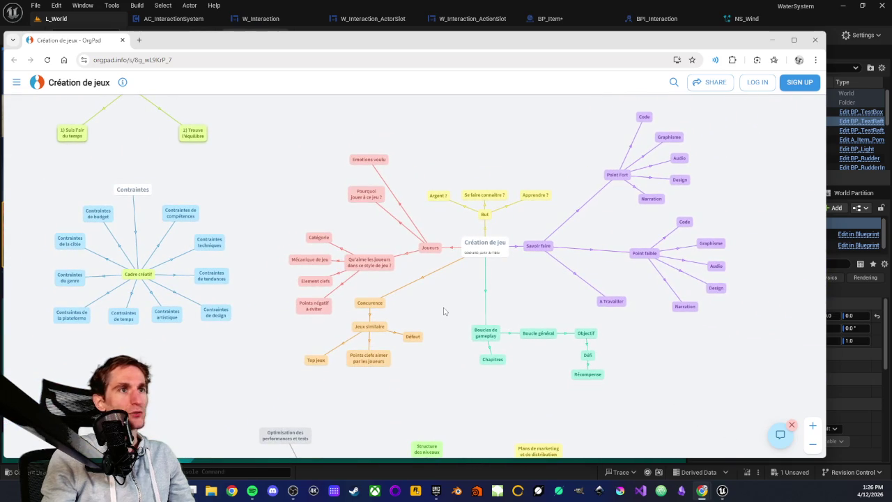
left_click_drag(540, 298, 485, 292)
right_click(486, 293)
left_click_drag(675, 367, 470, 354)
scroll(539, 335, "up", 3)
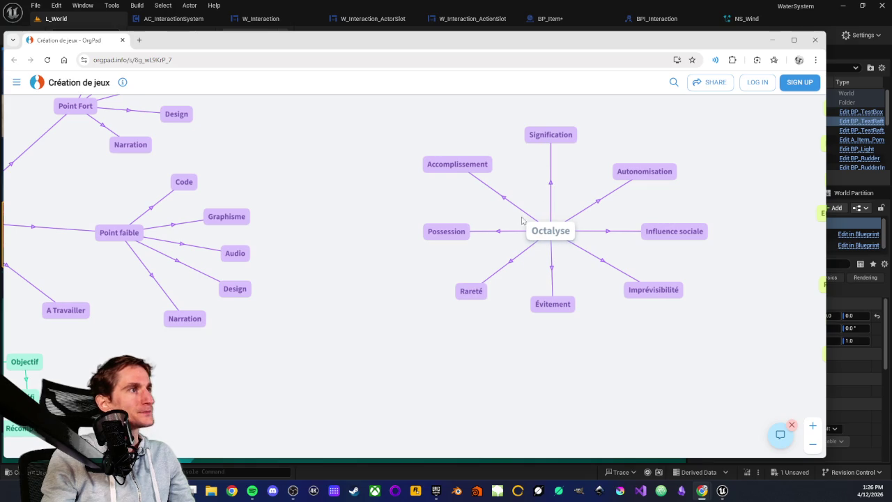
left_click(529, 231)
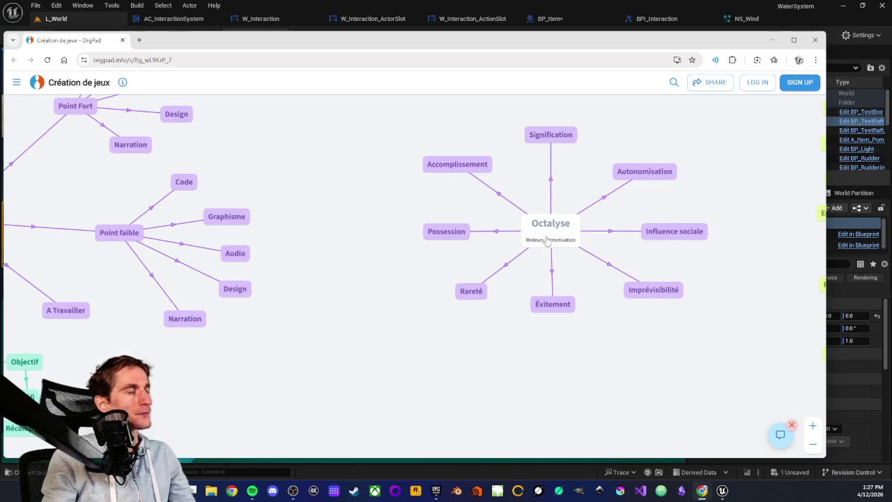
scroll(547, 220, "down", 5)
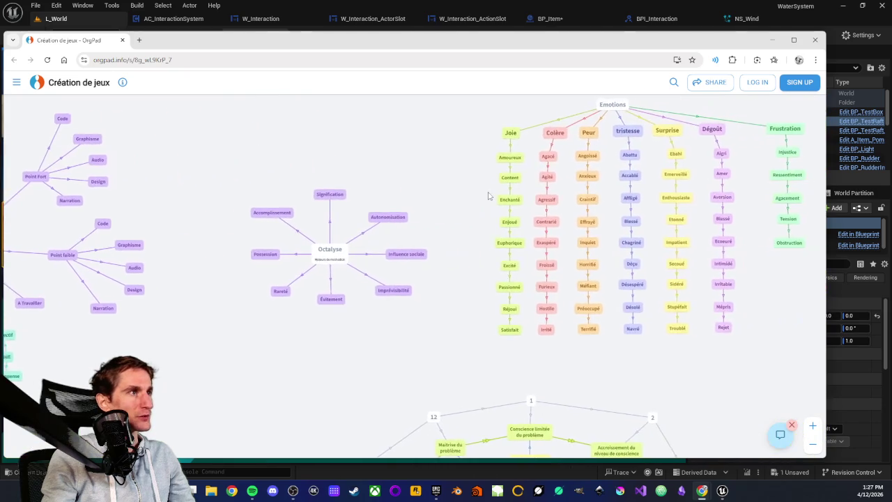
Scroll down to the twelve-stage 'Le voyage du héros' diagram and nudge the window right
scroll(458, 283, "up", 5)
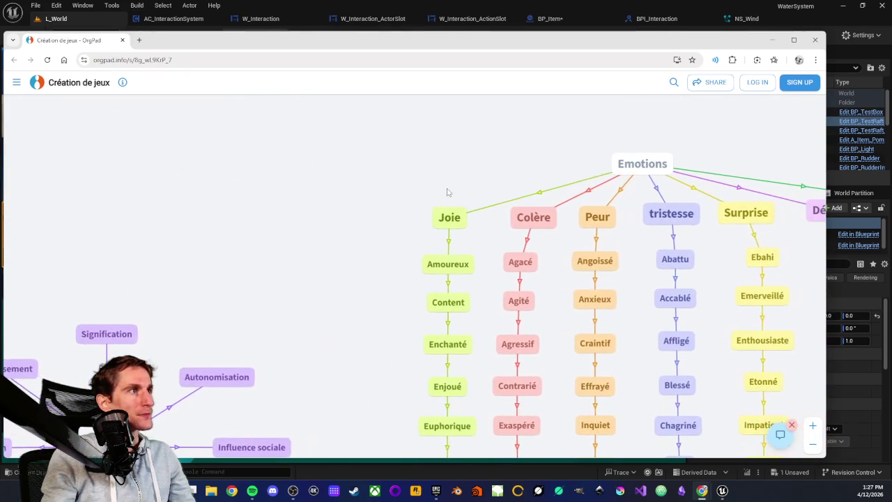
scroll(418, 265, "down", 3)
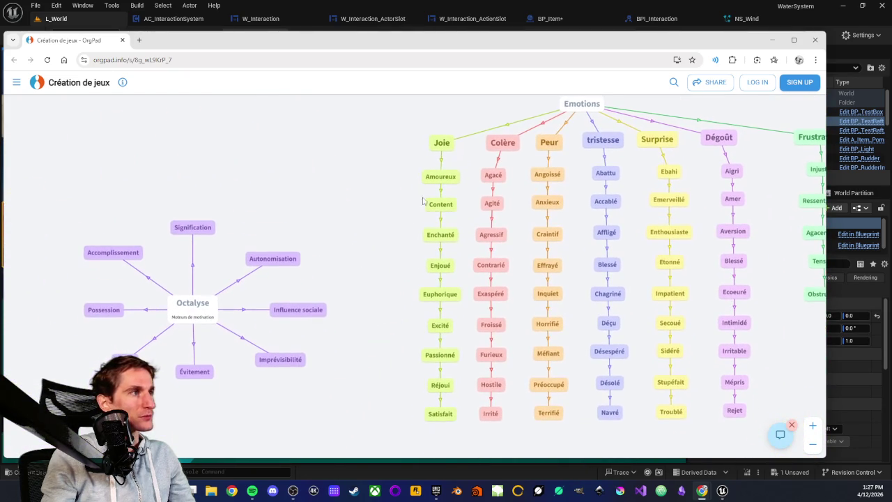
scroll(422, 377, "down", 5)
scroll(418, 345, "up", 5)
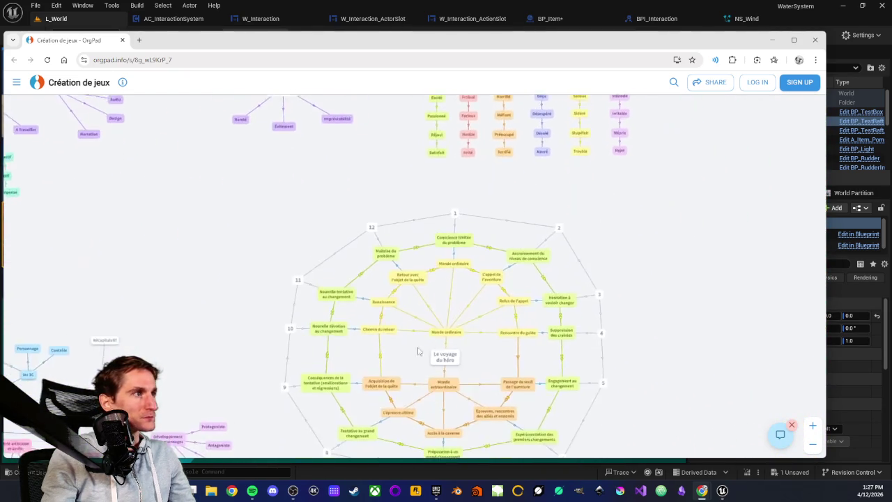
scroll(422, 349, "down", 4)
scroll(420, 320, "up", 2)
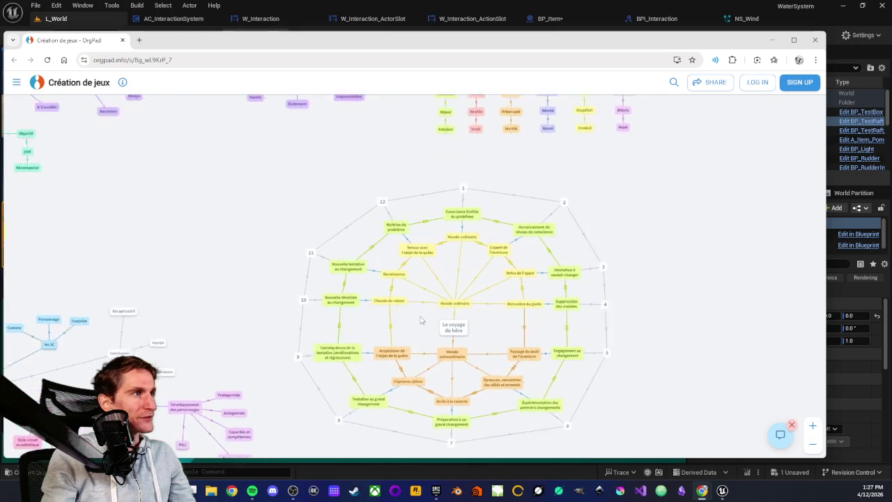
scroll(420, 319, "down", 1)
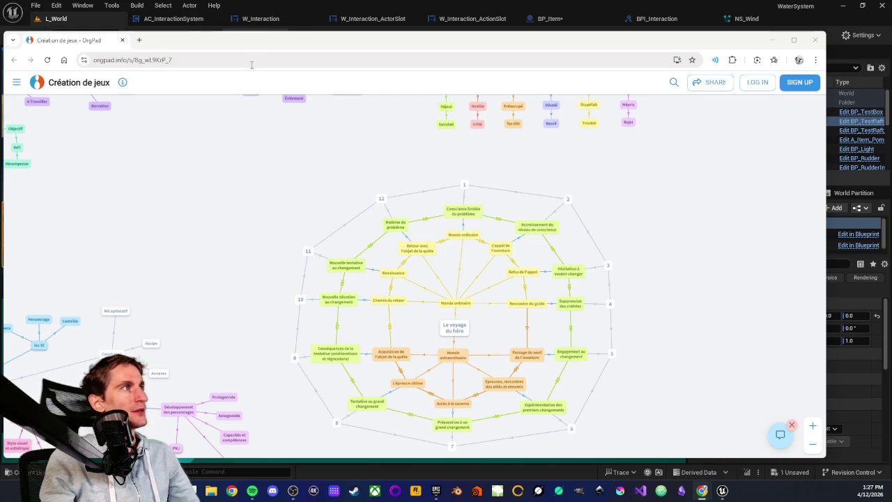
left_click_drag(258, 45, 285, 43)
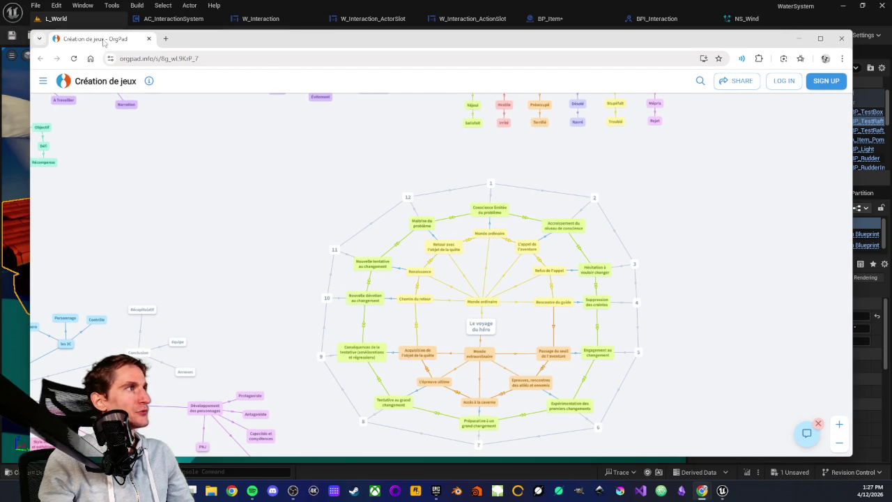
mouse_move(233, 300)
left_mouse_down()
mouse_move(295, 230)
mouse_move(271, 213)
mouse_move(346, 227)
left_mouse_up()
right_click(299, 230)
scroll(241, 286, "up", 3)
left_click_drag(244, 285, 348, 261)
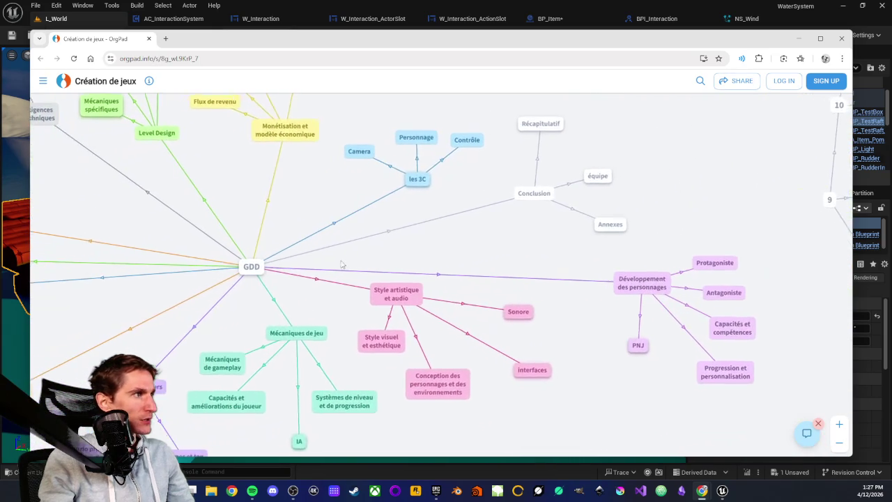
left_click(253, 268)
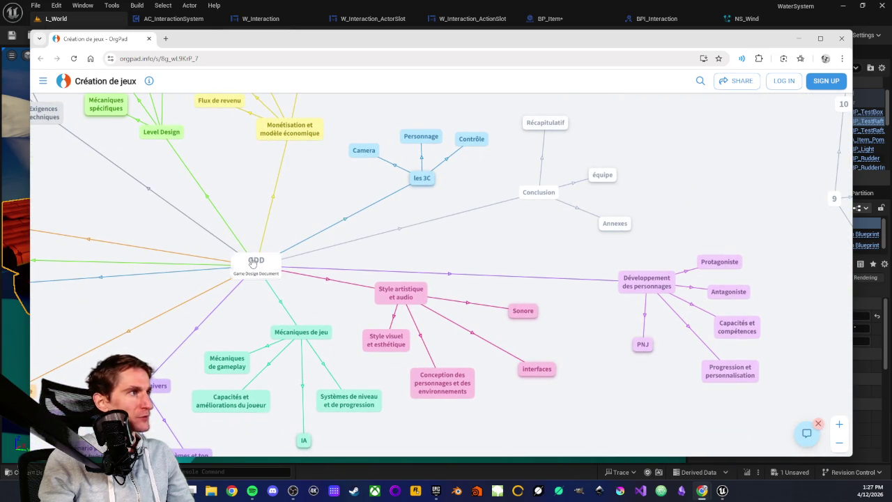
left_click_drag(253, 261, 368, 340)
scroll(344, 276, "down", 3)
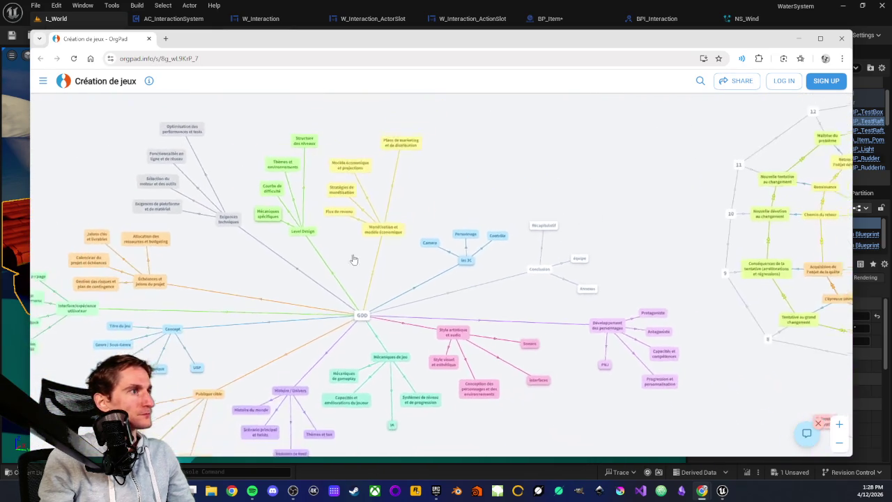
left_click_drag(344, 276, 377, 244)
scroll(353, 265, "up", 3)
scroll(409, 300, "up", 2)
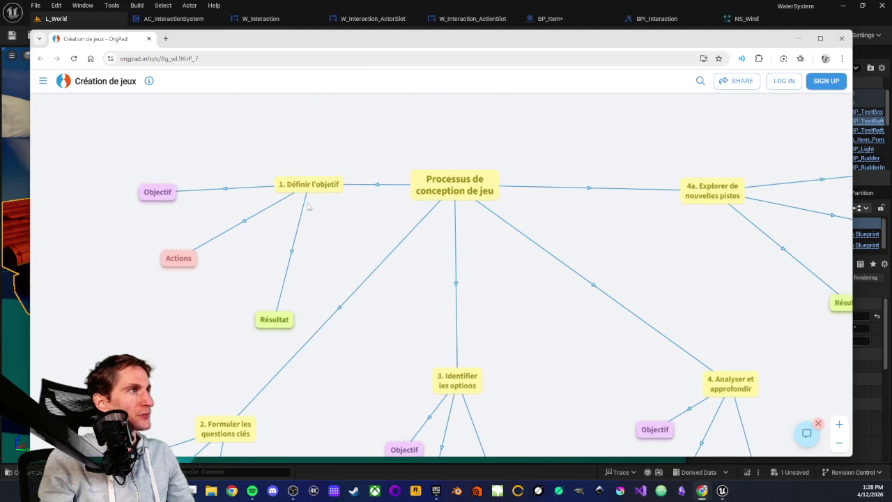
left_click_drag(597, 291, 506, 265)
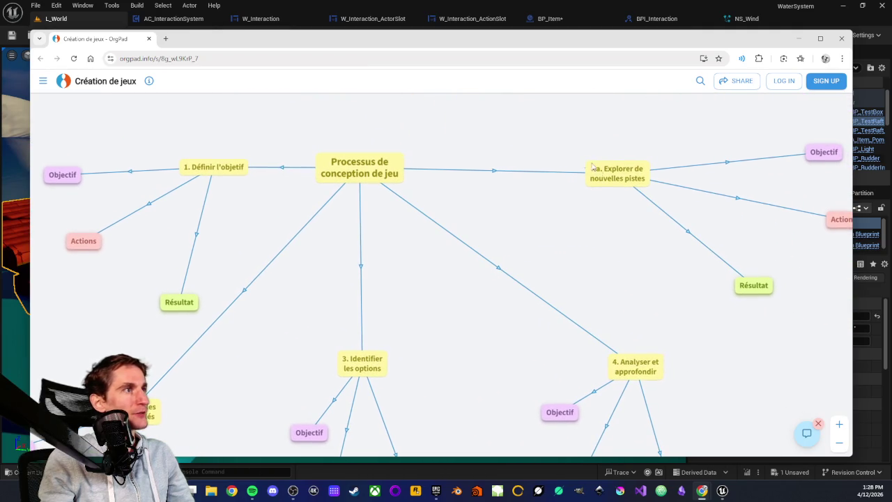
scroll(572, 283, "down", 3)
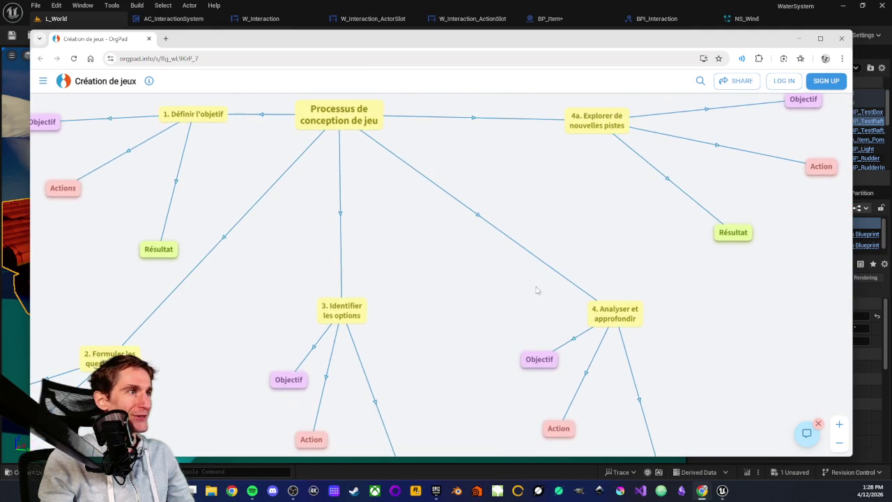
scroll(530, 282, "left", 5)
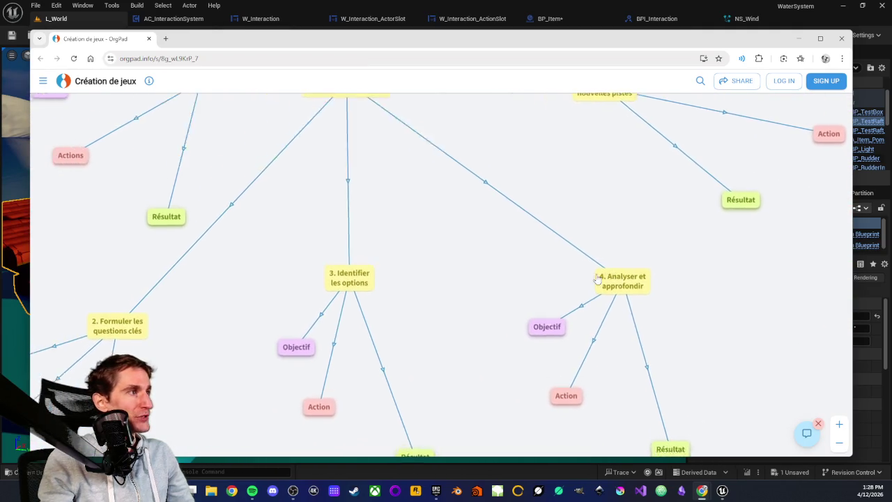
scroll(377, 241, "left", 4)
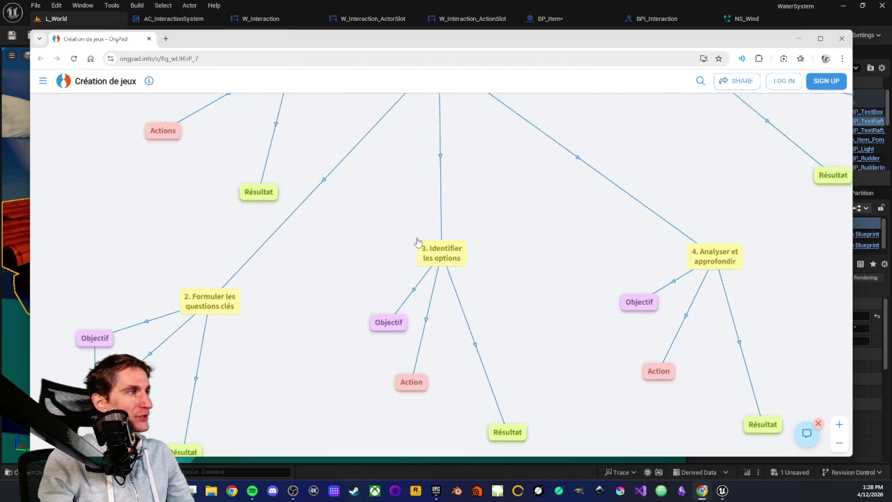
scroll(320, 289, "left", 4)
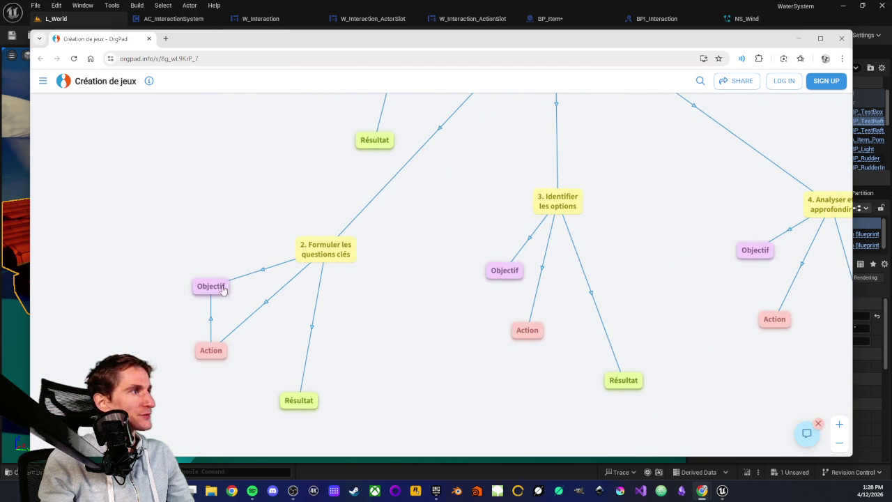
scroll(386, 260, "down", 10)
scroll(284, 306, "up", 10)
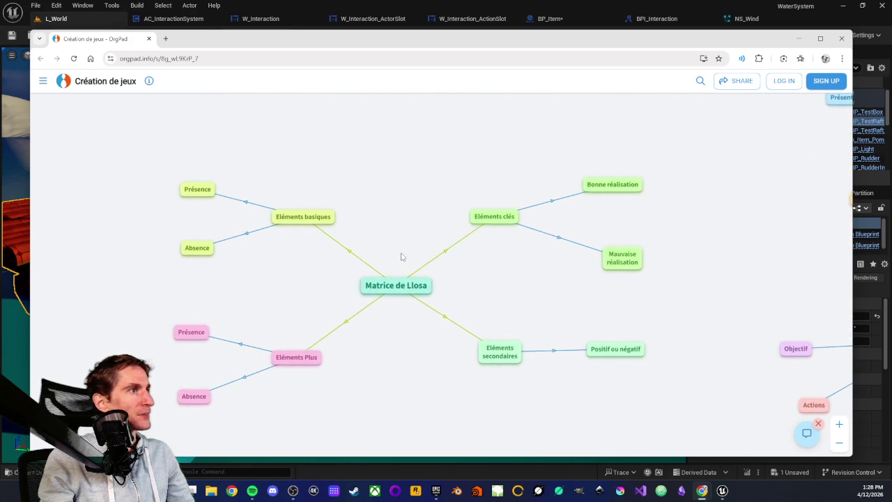
scroll(401, 257, "up", 1)
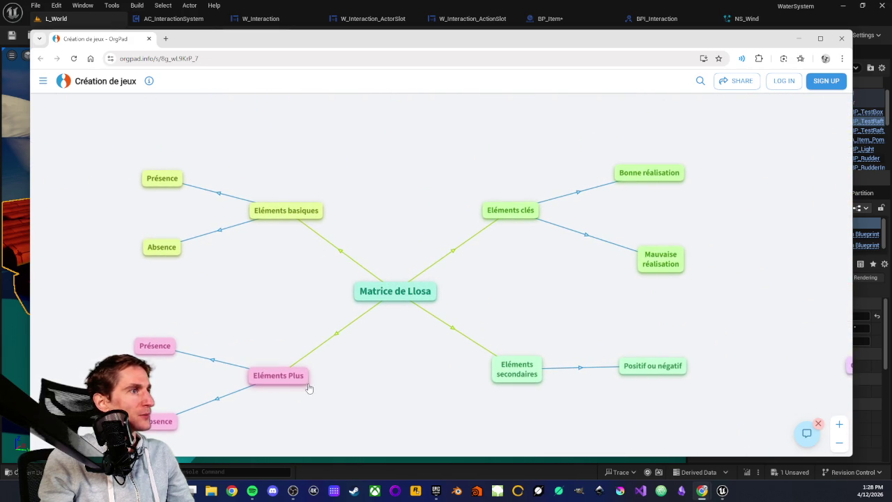
mouse_move(286, 376)
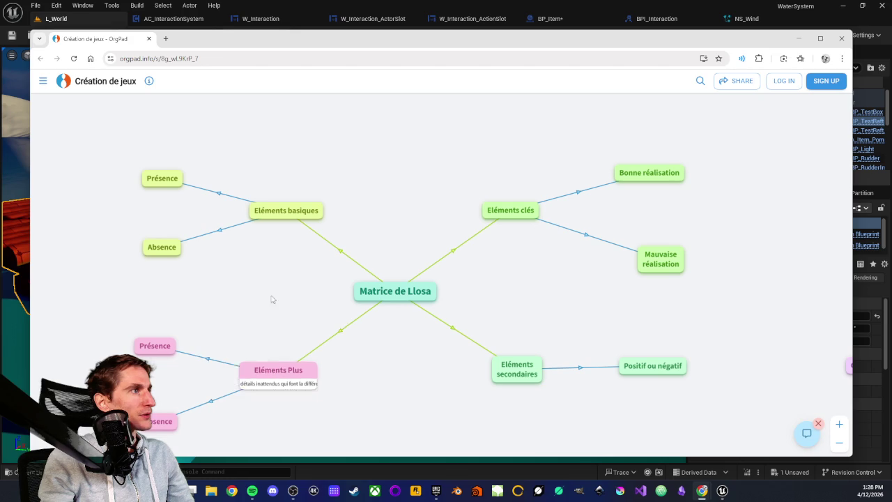
mouse_move(255, 219)
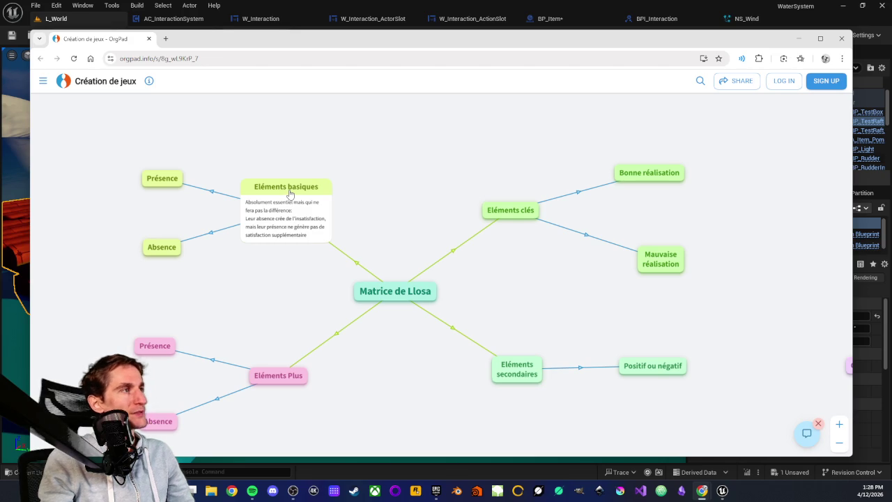
scroll(400, 239, "down", 1)
scroll(400, 239, "up", 2)
scroll(409, 279, "down", 2)
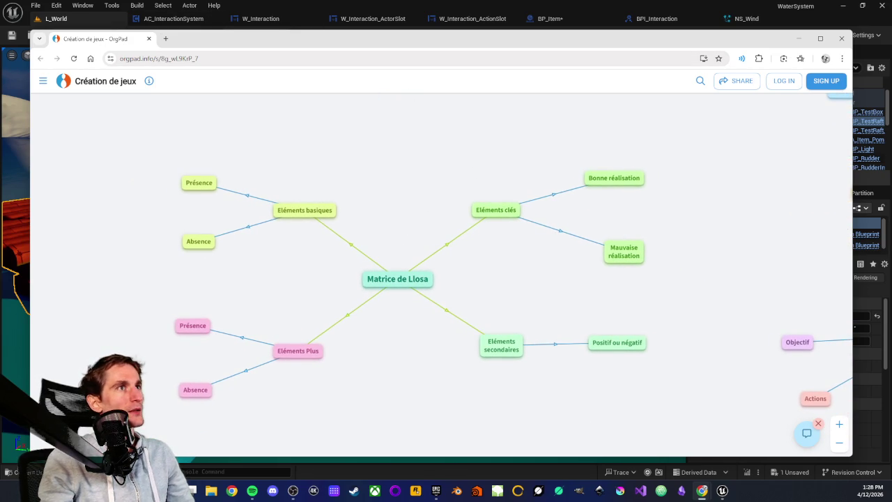
left_click(292, 490)
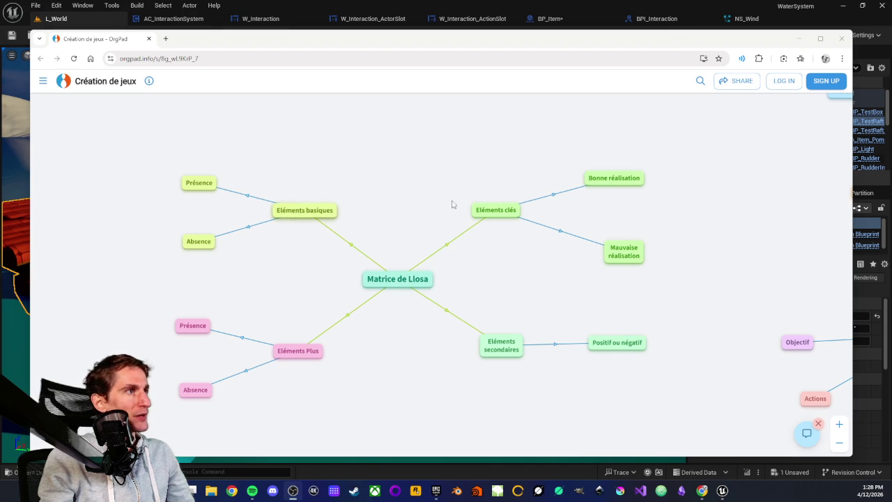
left_click(494, 213)
left_click(494, 213)
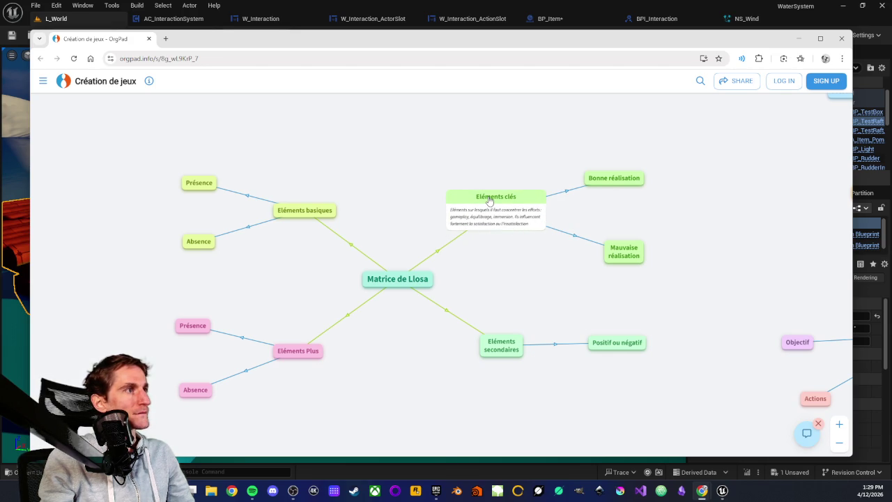
left_click(489, 200)
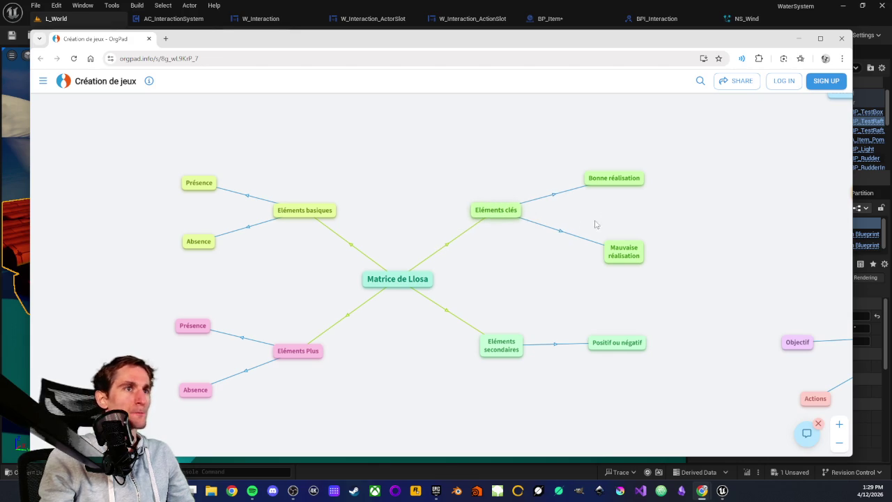
scroll(448, 185, "down", 5)
scroll(413, 270, "down", 5)
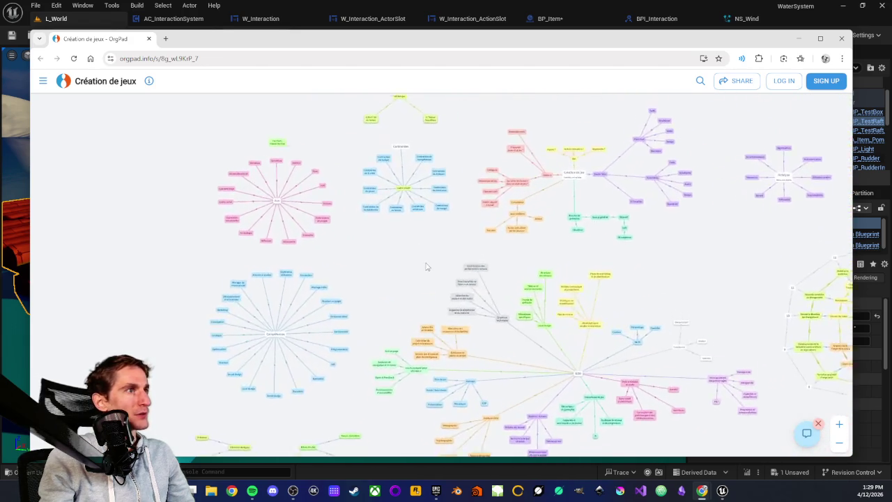
scroll(427, 266, "down", 6)
scroll(510, 282, "up", 3)
scroll(450, 299, "down", 4)
scroll(356, 206, "up", 7)
scroll(311, 301, "up", 5)
scroll(431, 281, "down", 5)
scroll(446, 257, "up", 4)
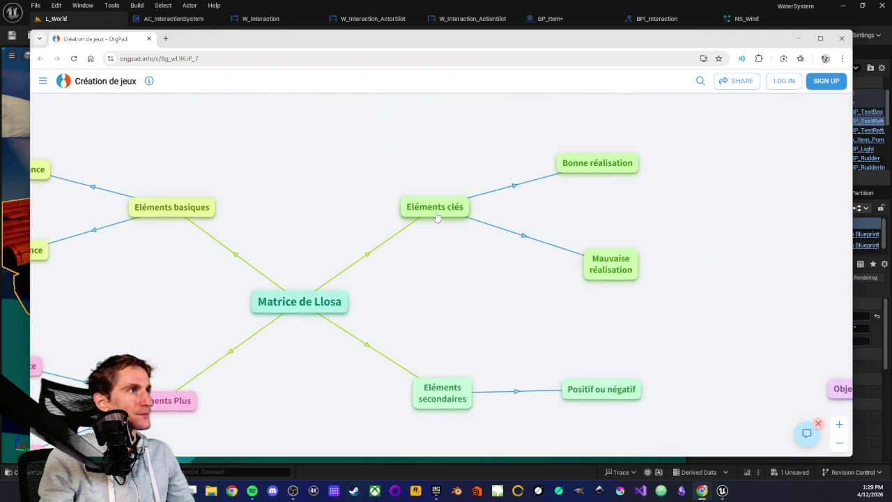
left_click(441, 394)
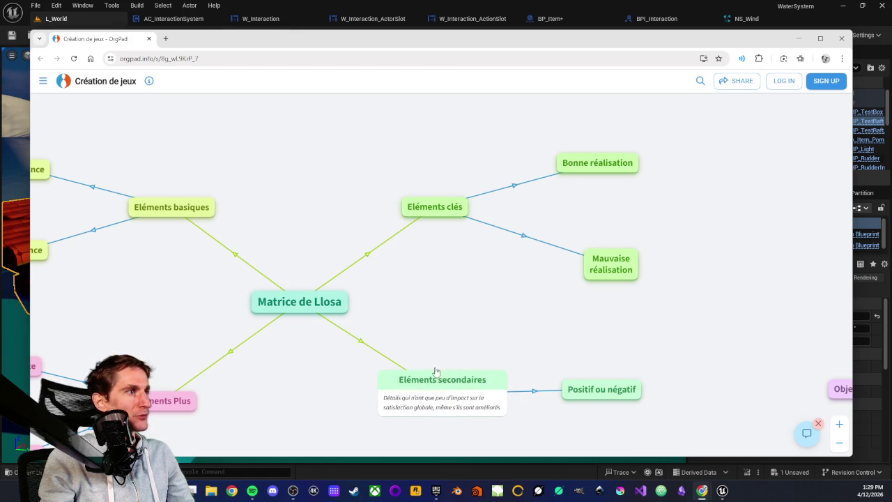
left_click(596, 390)
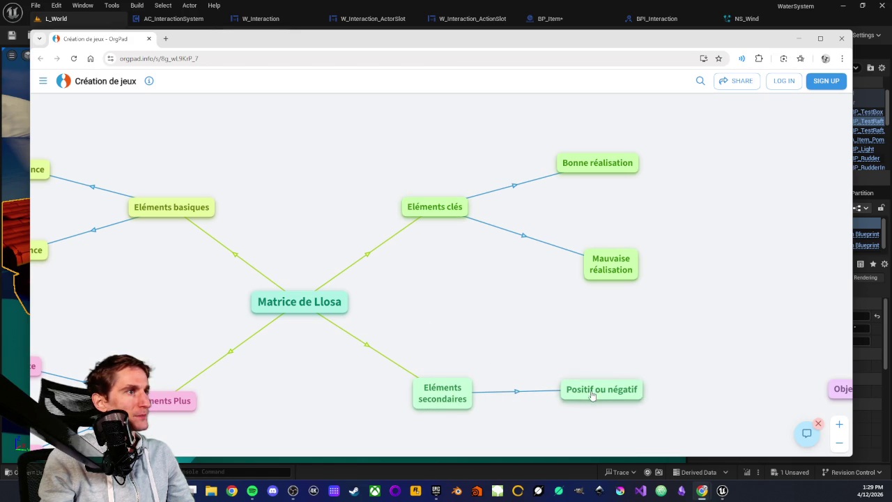
left_click(485, 320)
scroll(474, 315, "down", 5)
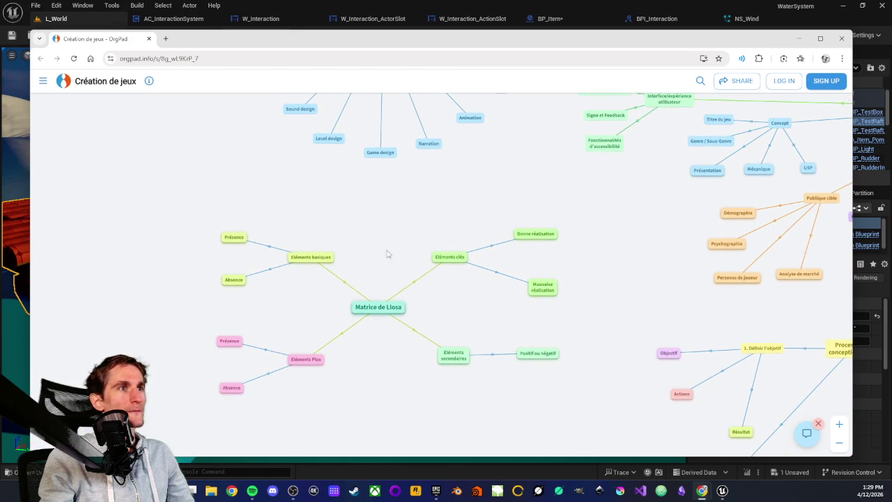
Zoom out to the upper clusters and move the Chrome window right to uncover Unreal
scroll(453, 209, "down", 5)
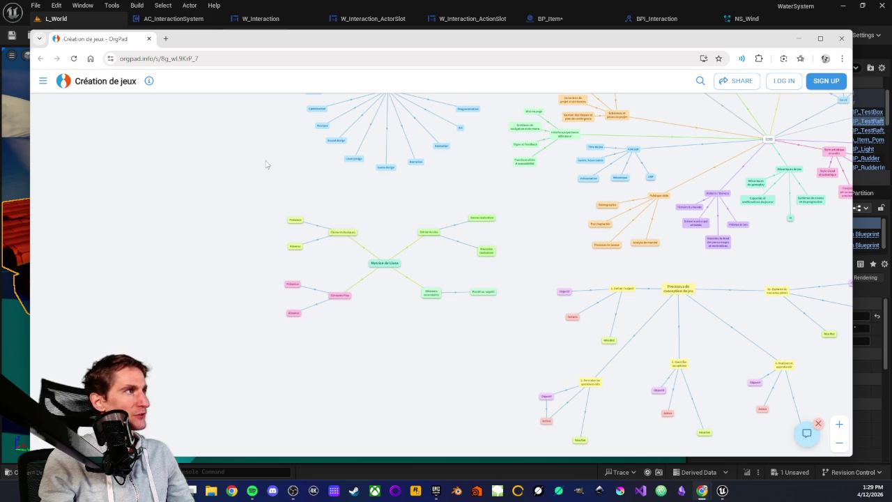
left_click_drag(478, 195, 414, 251)
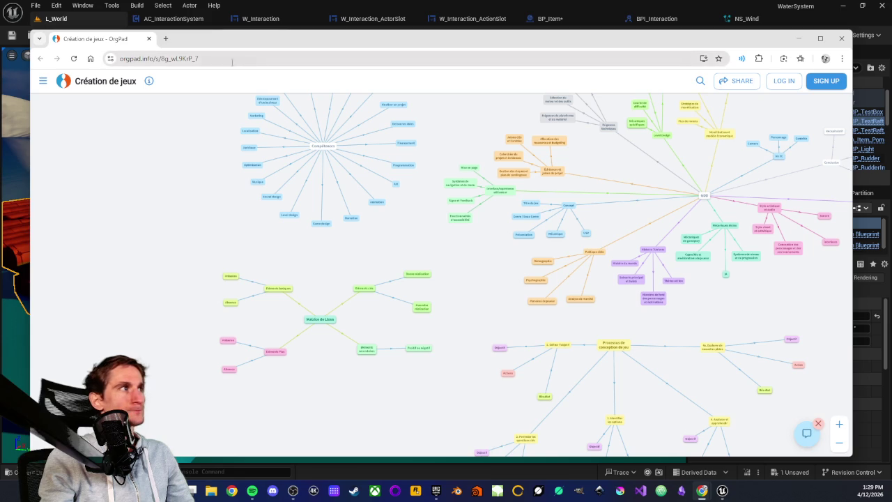
mouse_move(101, 42)
left_mouse_down()
mouse_move(535, 64)
mouse_move(303, 81)
mouse_move(91, 43)
left_mouse_up()
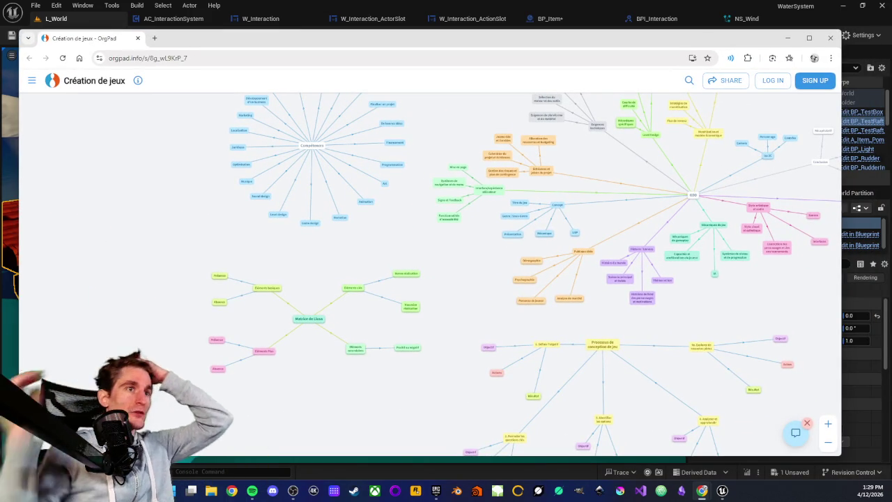
Open the bookmarks side panel to the Projets > Game Dev folder
left_click(788, 60)
left_click(733, 223)
left_click(728, 156)
scroll(733, 222, "down", 3)
scroll(732, 230, "down", 5)
scroll(730, 244, "up", 5)
Browse into the Water > Waves > FFT bookmark folders
scroll(729, 264, "up", 3)
scroll(725, 257, "down", 3)
scroll(720, 245, "up", 3)
scroll(725, 230, "down", 10)
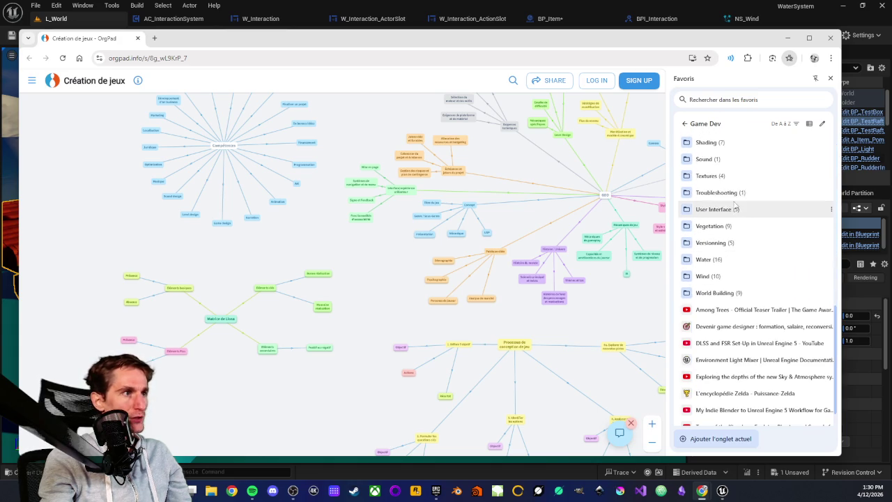
left_click(739, 266)
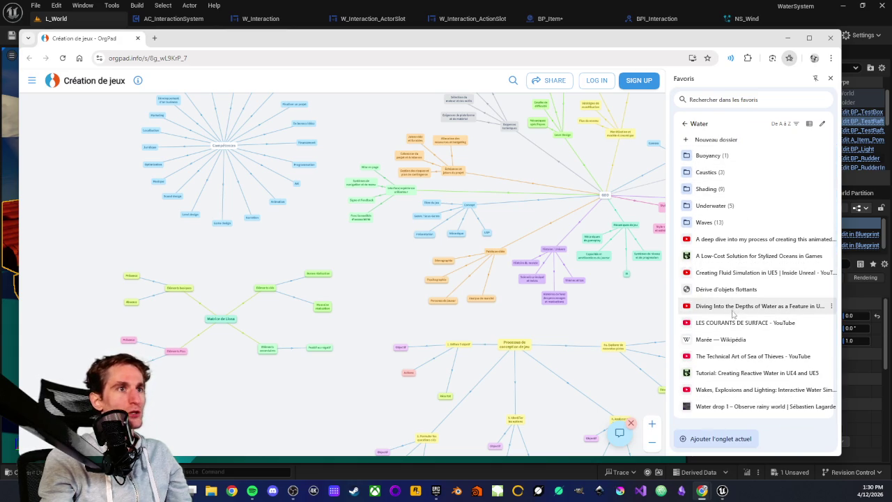
left_click(735, 222)
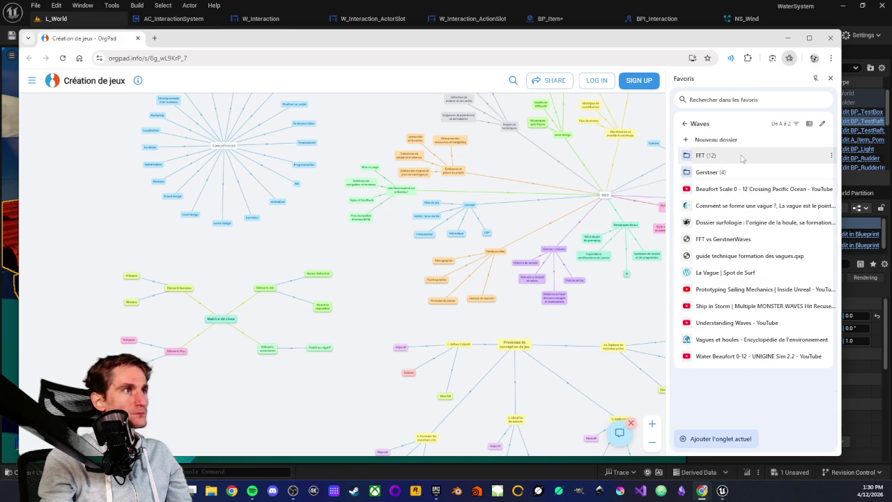
left_click(738, 155)
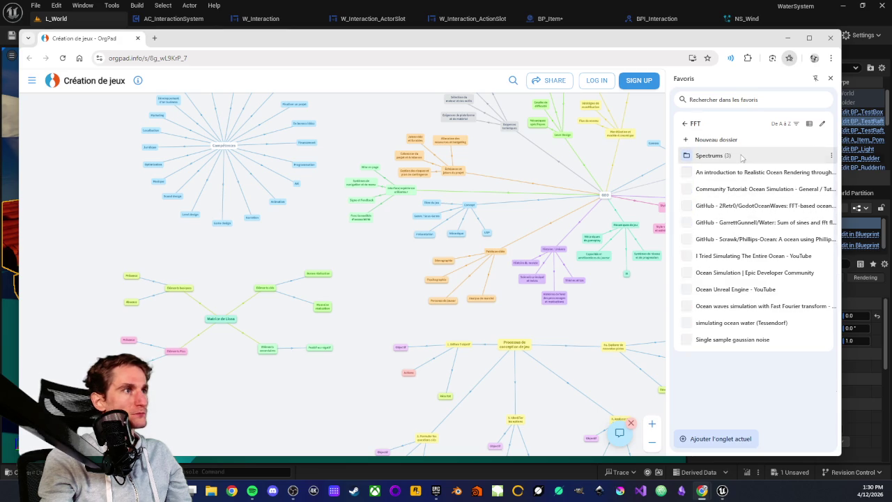
Go back to the top-level Game Dev bookmarks and close the side panel
left_click(686, 123)
left_click(686, 123)
left_click(685, 123)
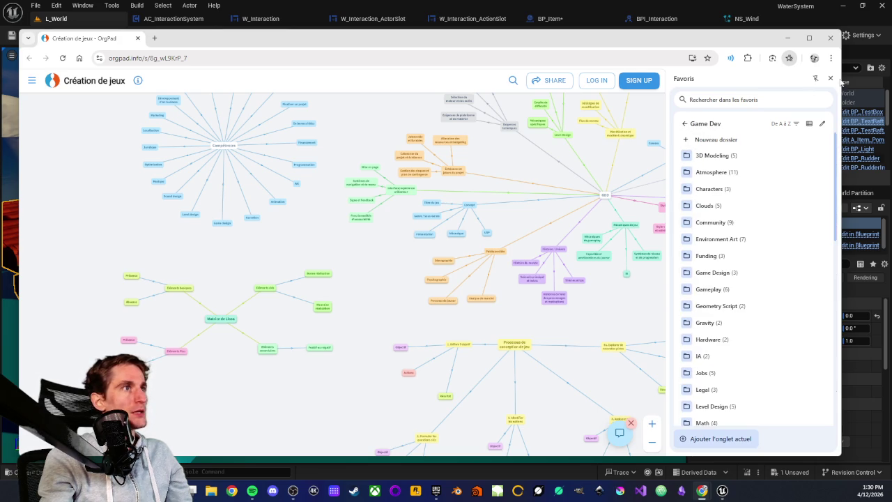
left_click(830, 78)
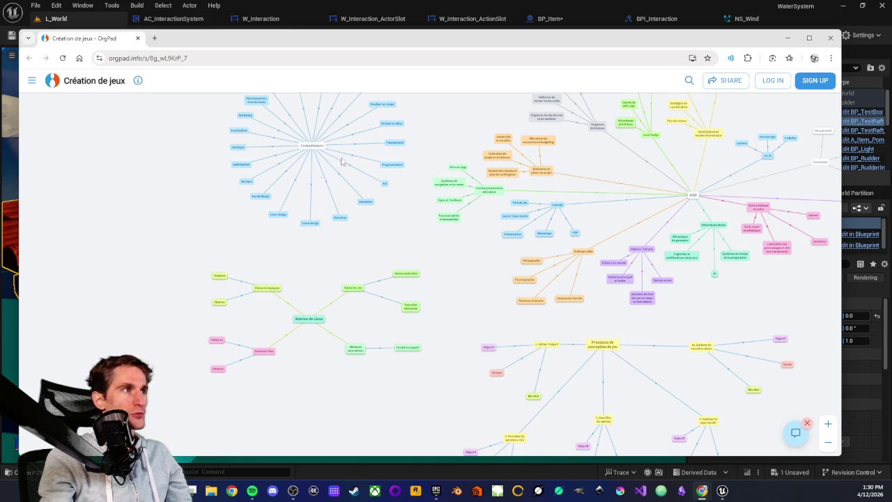
Pan the mind map down and left, dismissing the stray browser context menus
right_click(383, 248)
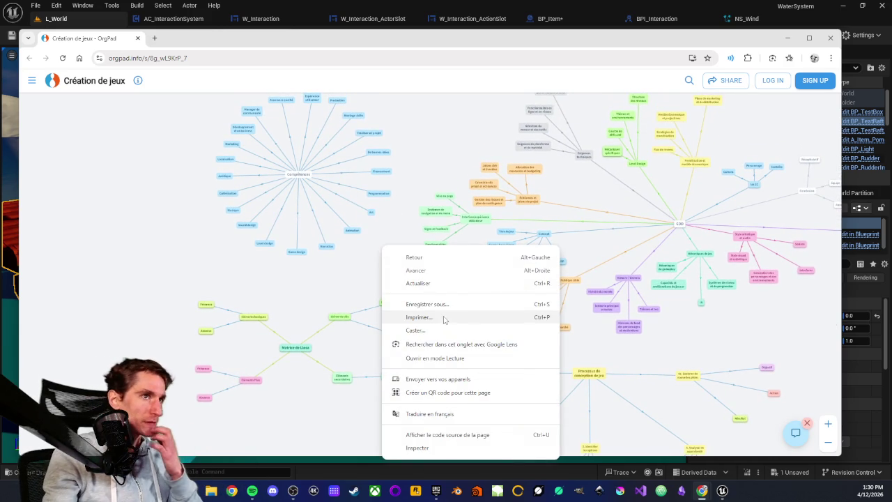
left_click(102, 256)
left_click_drag(424, 141, 424, 230)
right_click(424, 230)
left_click(455, 176)
left_click_drag(460, 179, 429, 272)
right_click(428, 271)
left_click(408, 291)
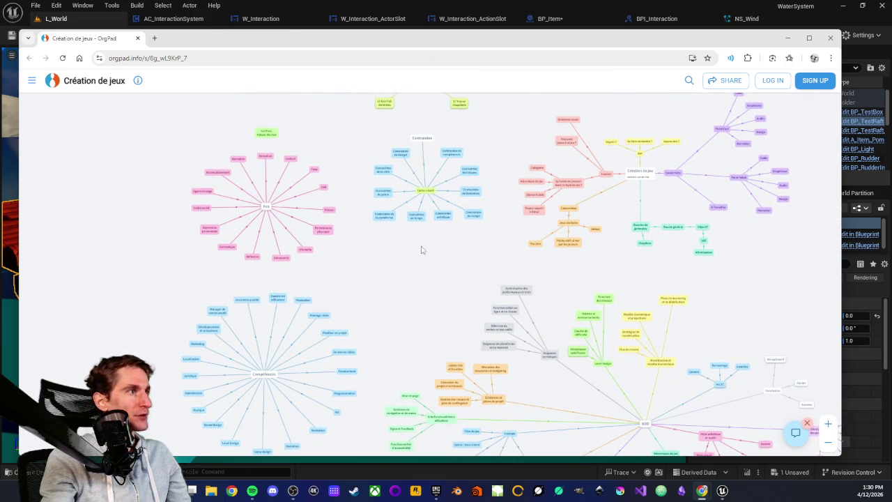
scroll(406, 217, "down", 1)
scroll(459, 253, "down", 1)
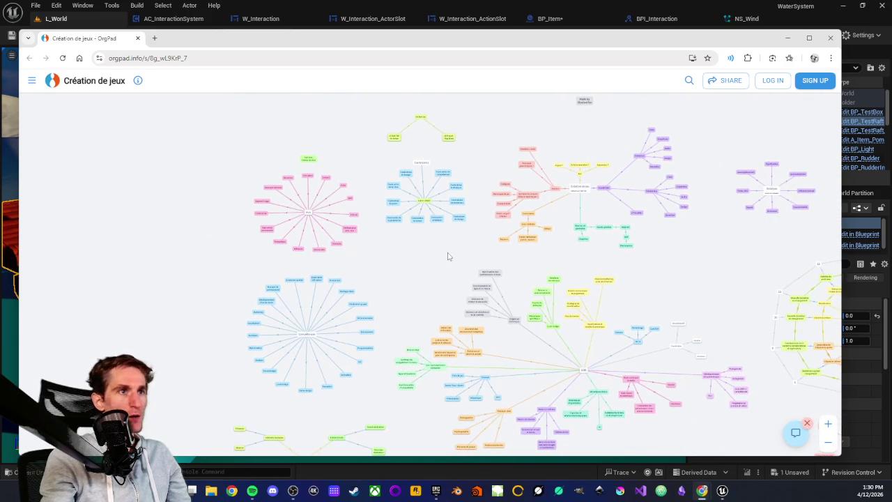
left_click_drag(450, 258, 376, 264)
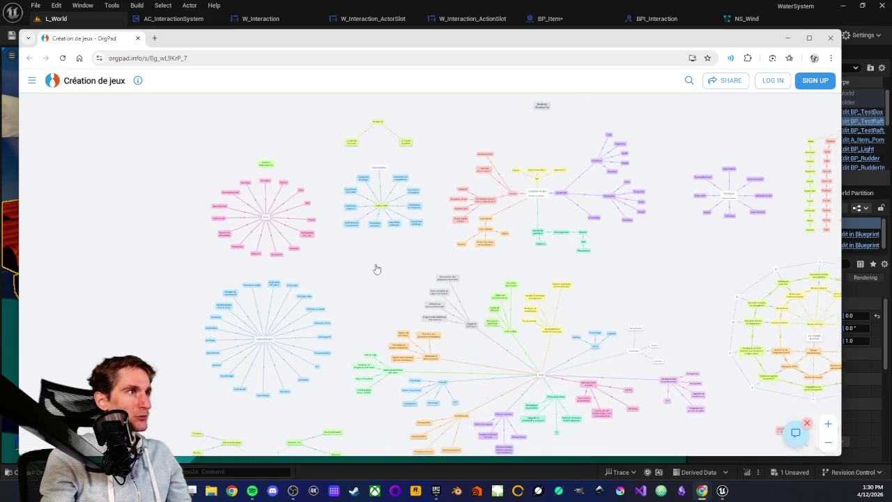
right_click(369, 263)
left_click(364, 262)
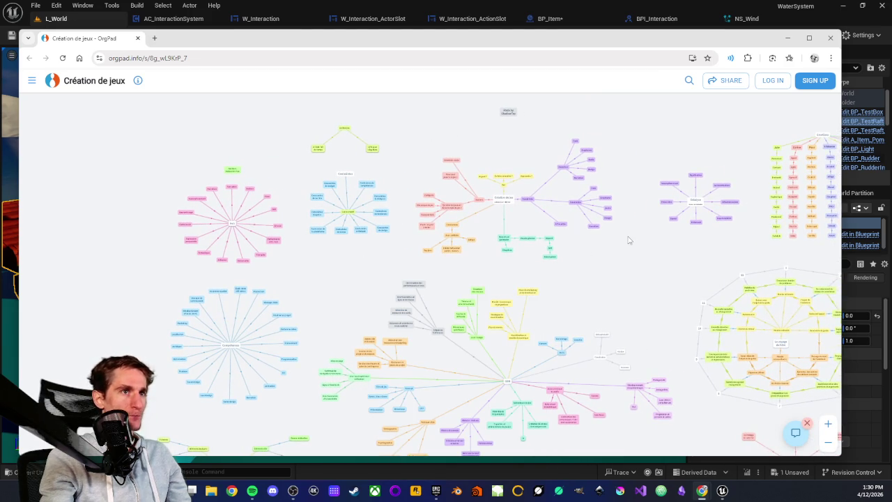
Bring the Octalyse cluster into view, then switch to the Game Creator Think Tank page
scroll(432, 193, "up", 4)
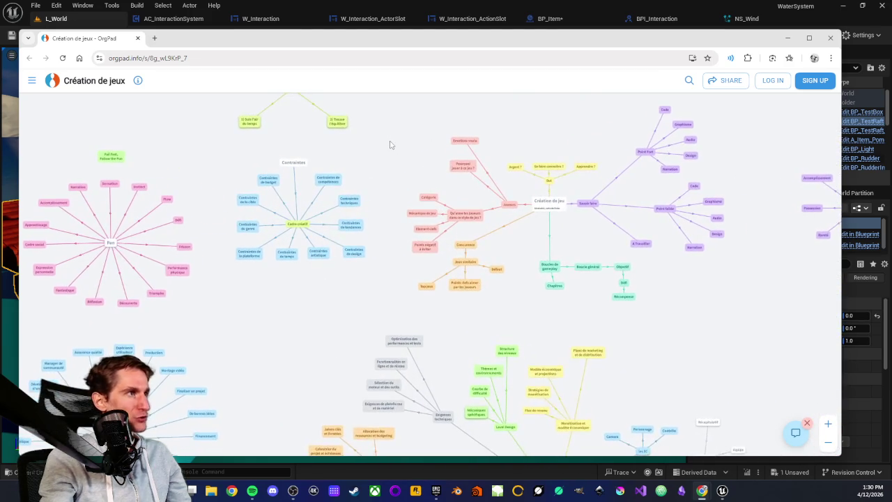
scroll(390, 144, "up", 3)
right_click(390, 182)
left_click(394, 158)
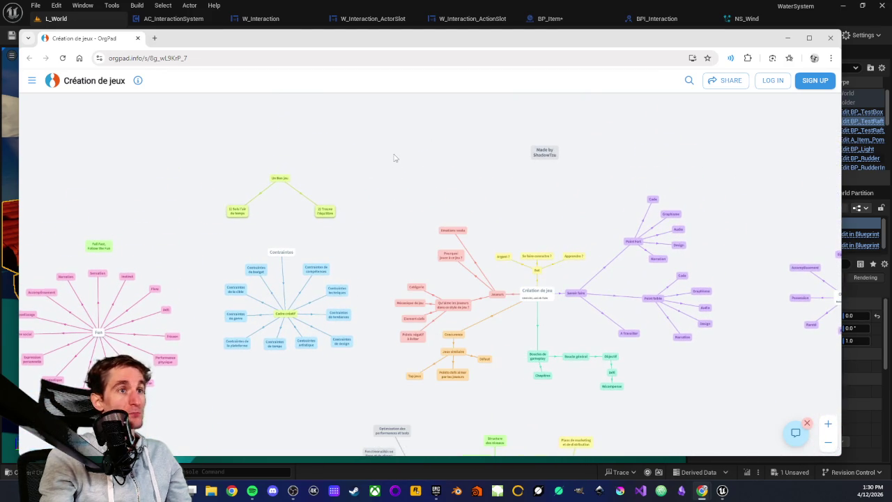
left_click_drag(541, 193, 419, 179)
left_click_drag(637, 361, 584, 288)
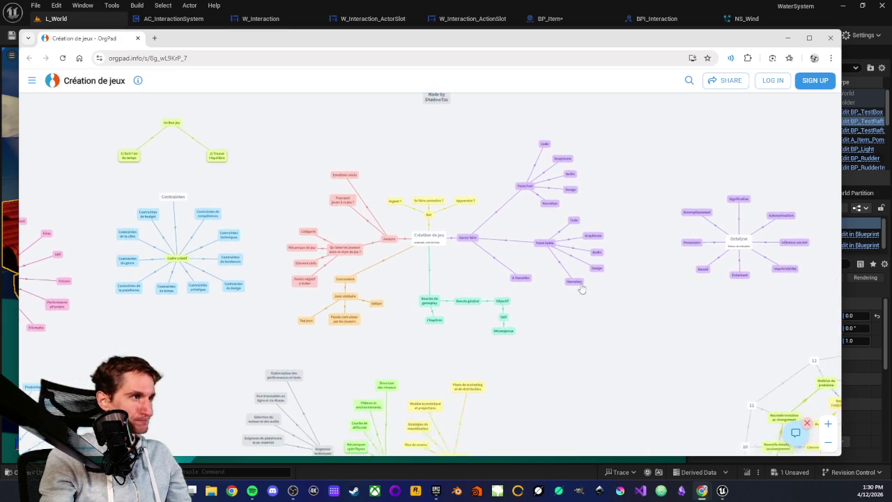
scroll(562, 285, "down", 3)
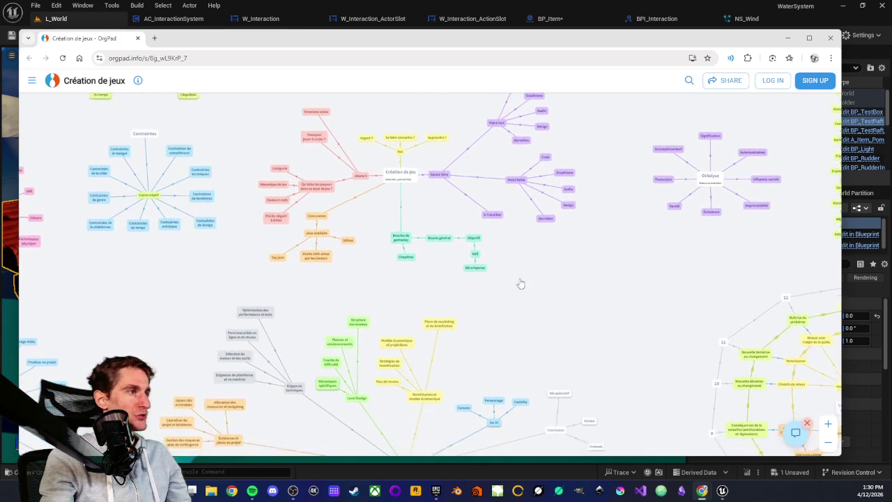
scroll(533, 283, "down", 5)
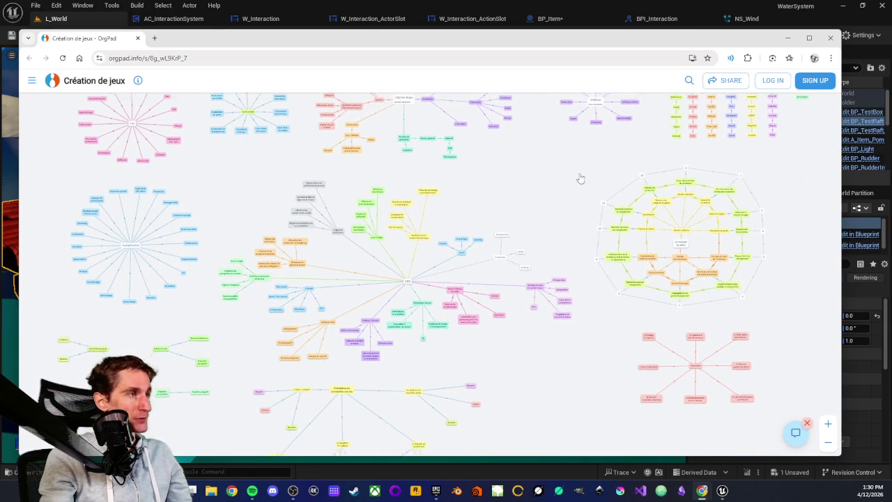
scroll(574, 182, "down", 2)
scroll(285, 316, "up", 2)
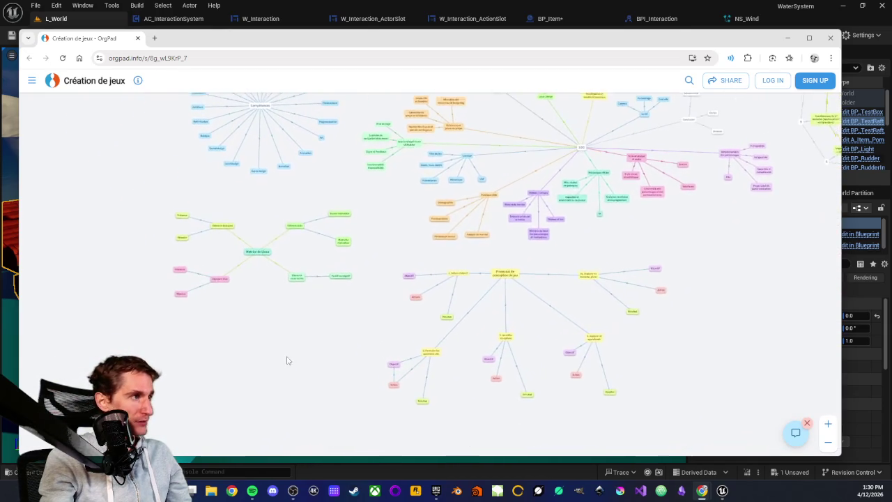
scroll(267, 308, "up", 5)
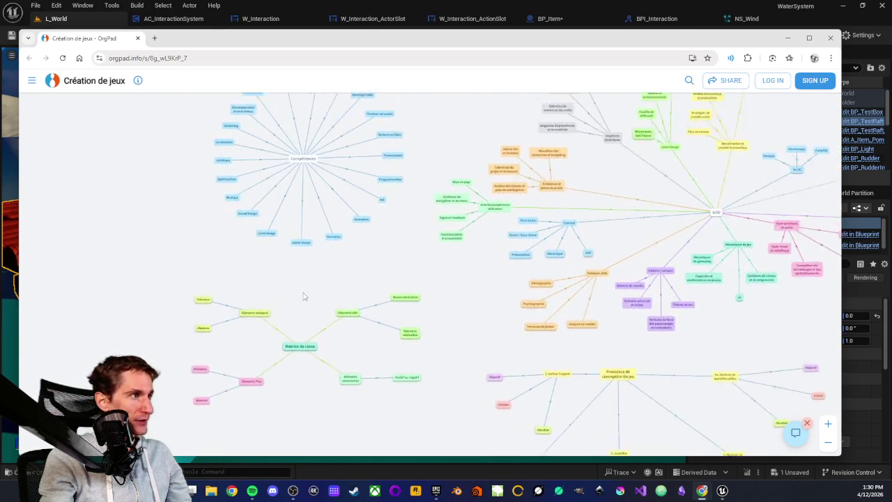
scroll(317, 330, "down", 8)
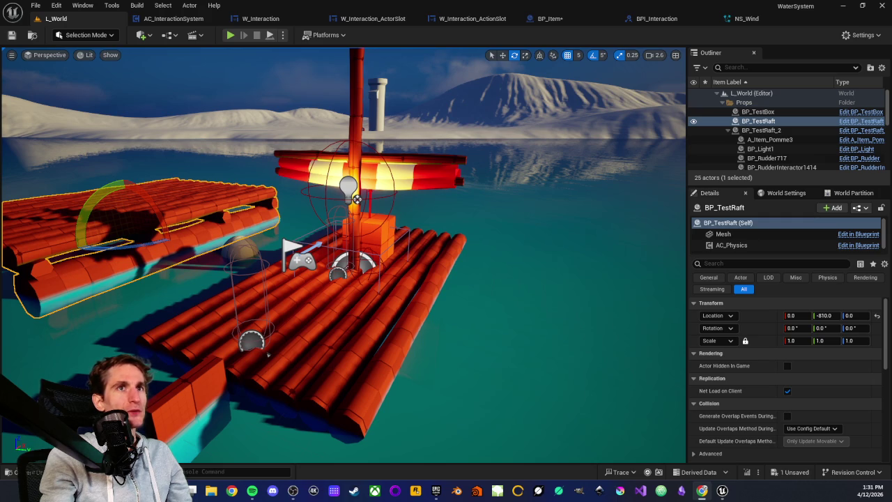
key("alt+Tab")
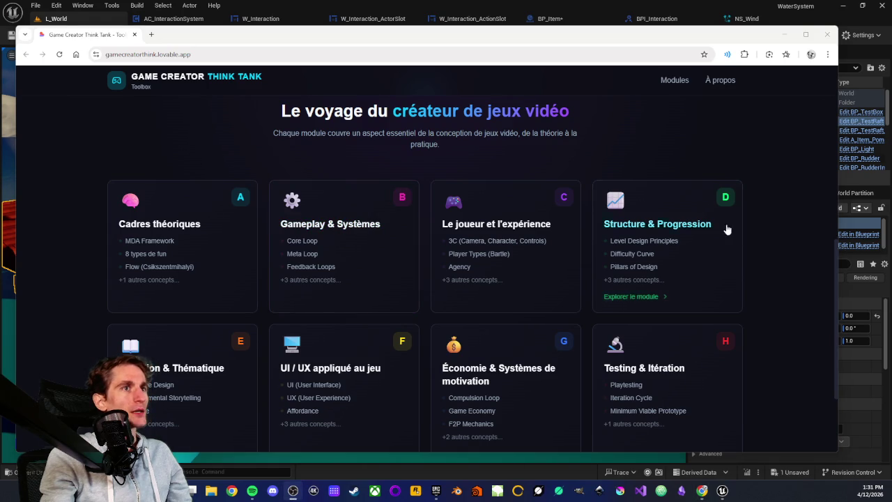
Open the UI / UX appliqué au jeu module in Game Creator Think Tank
scroll(379, 234, "down", 2)
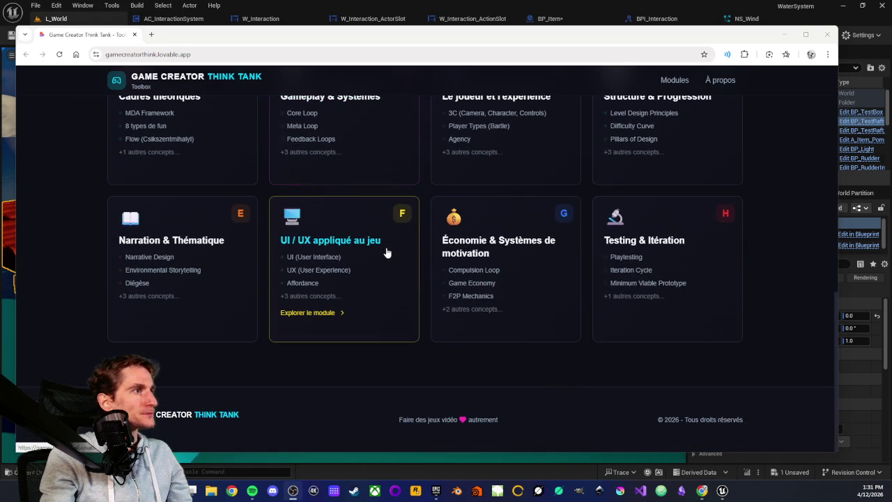
scroll(349, 251, "up", 3)
scroll(338, 278, "down", 3)
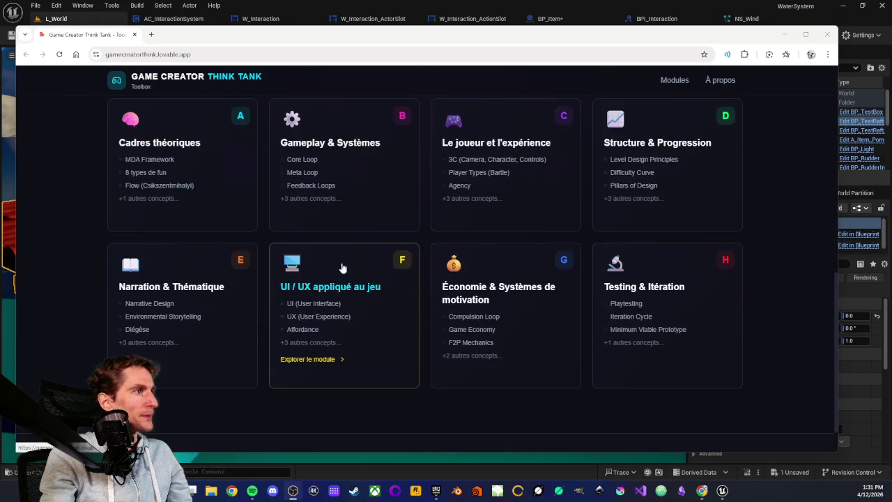
left_click(343, 265)
Browse the module's concept list and open the Affordance page
scroll(190, 171, "up", 3)
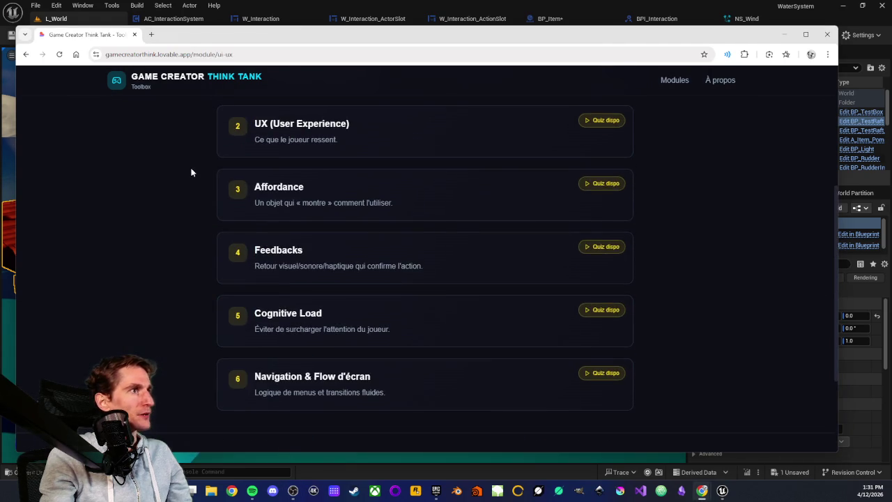
scroll(191, 172, "up", 2)
scroll(190, 188, "down", 2)
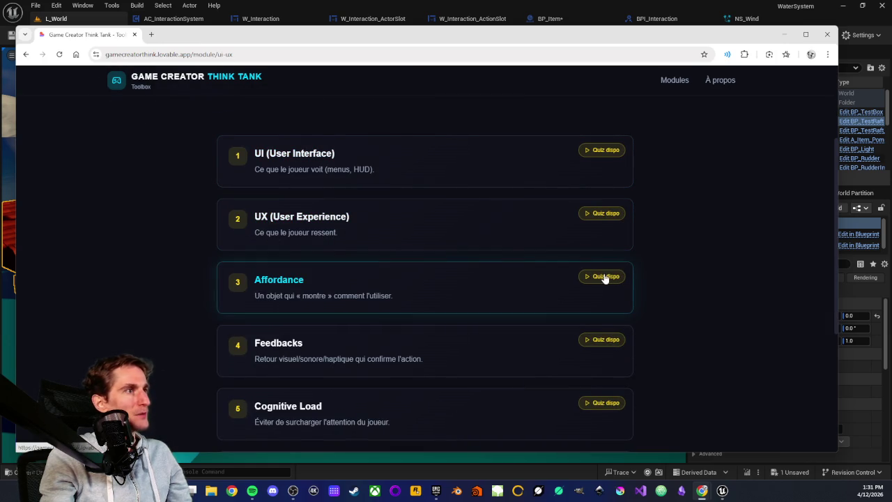
scroll(453, 264, "down", 1)
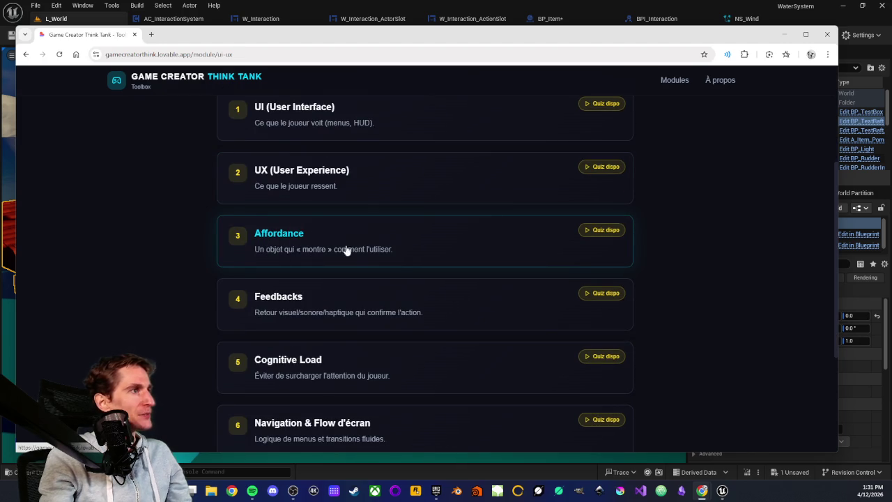
left_click(373, 221)
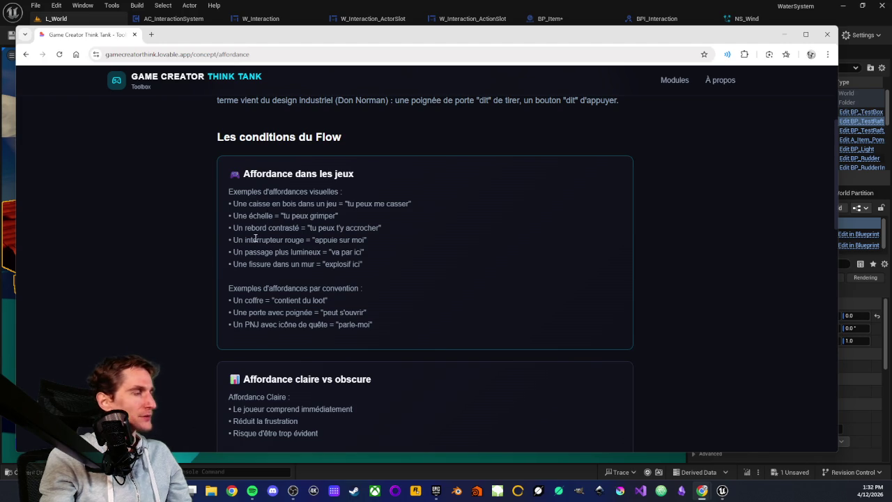
Read the Affordance page, then return to the Unreal Editor showing L_World's rafts
scroll(275, 209, "down", 1)
scroll(237, 233, "up", 2)
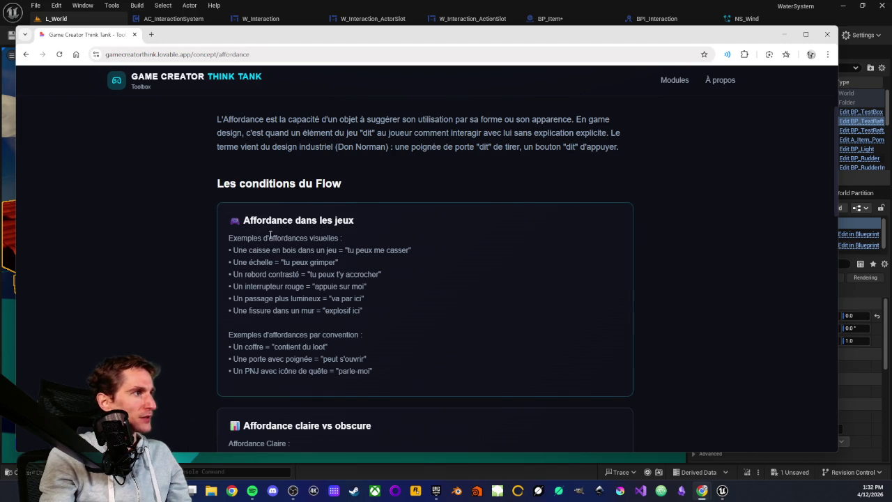
scroll(262, 226, "down", 1)
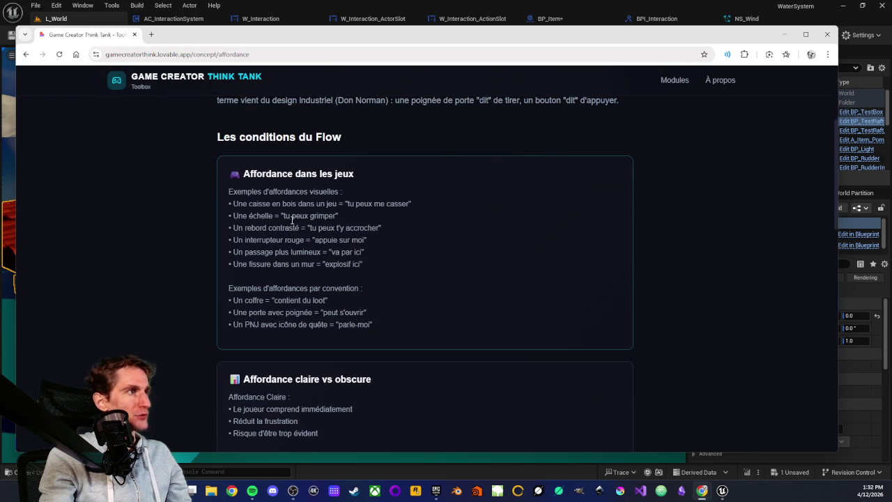
scroll(264, 230, "up", 1)
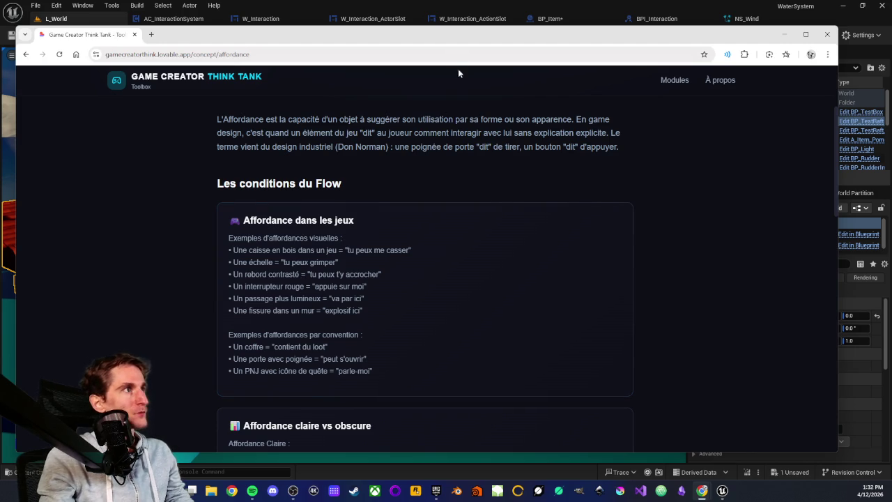
key("alt+Tab")
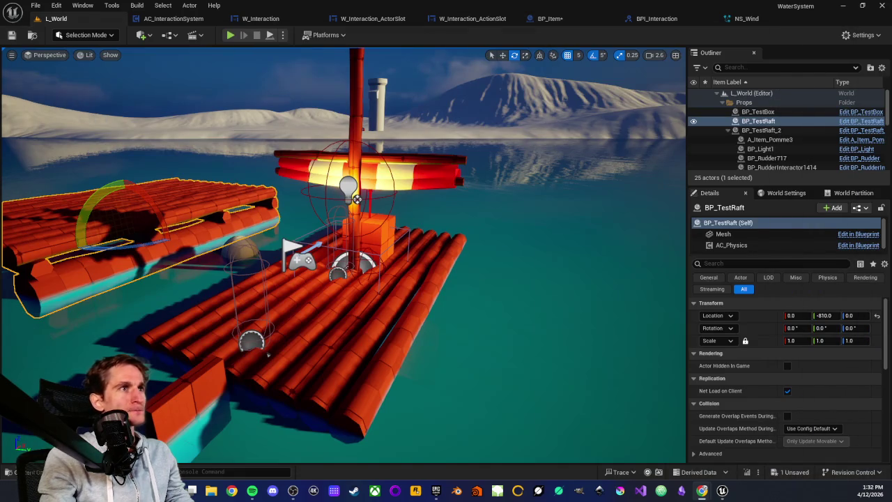
Fly the view to the dune tower and briefly play from a nearby ground spot
mouse_move(312, 169)
left_mouse_down()
mouse_move(457, 239)
mouse_move(412, 152)
mouse_move(453, 203)
mouse_move(471, 209)
mouse_move(450, 205)
mouse_move(411, 128)
left_mouse_up()
right_click(361, 363)
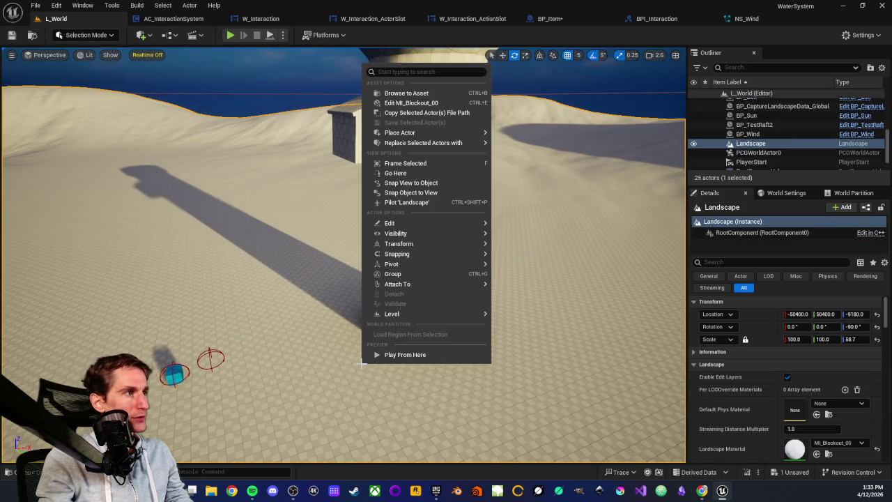
left_click(379, 353)
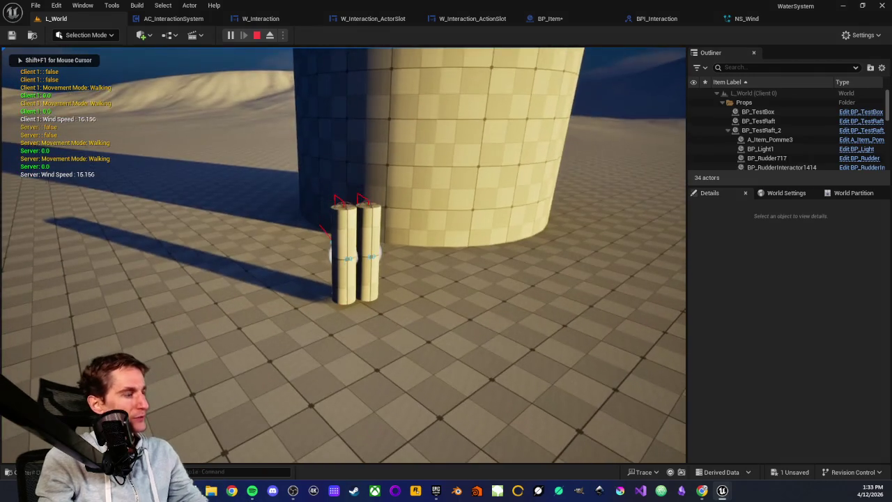
key("Escape")
Play From Here beside the tower, jump onto its wall, climb, then let go
left_click(282, 35)
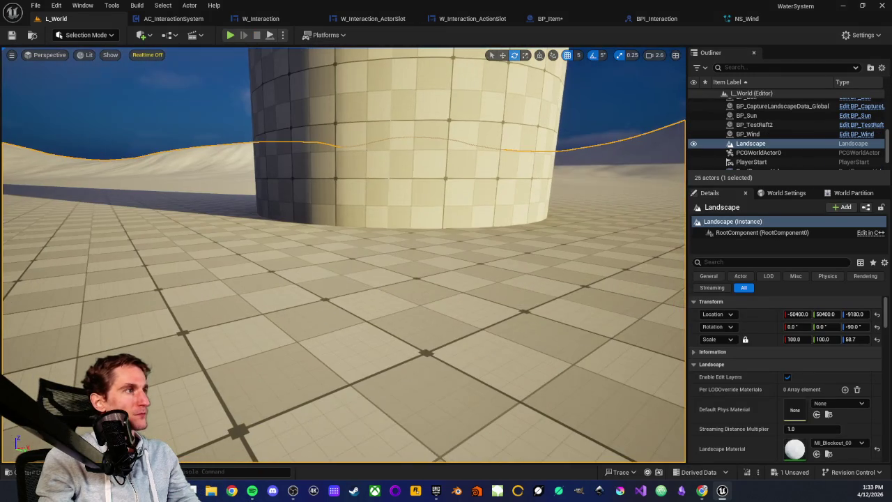
right_click(337, 182)
left_click(364, 473)
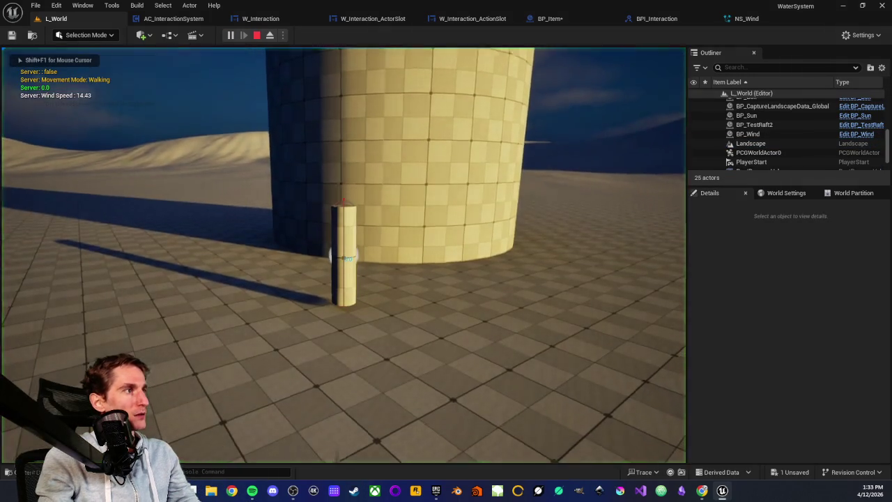
key("w")
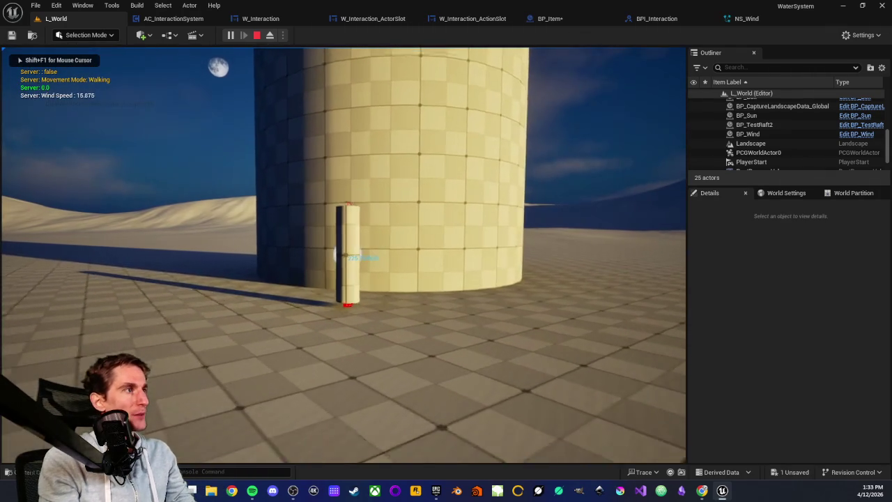
key("space")
key("w")
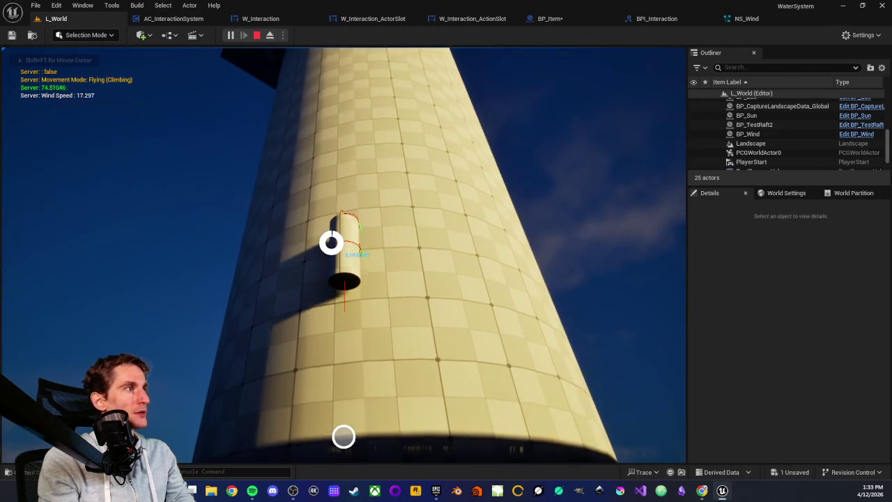
key("space")
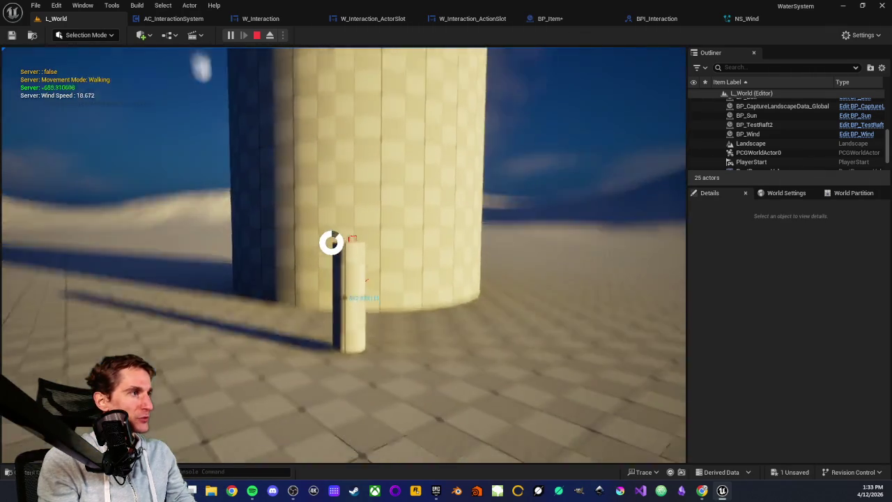
Rise above the tower top, walk onto its rim, climb the outer wall, then stop play
key("space")
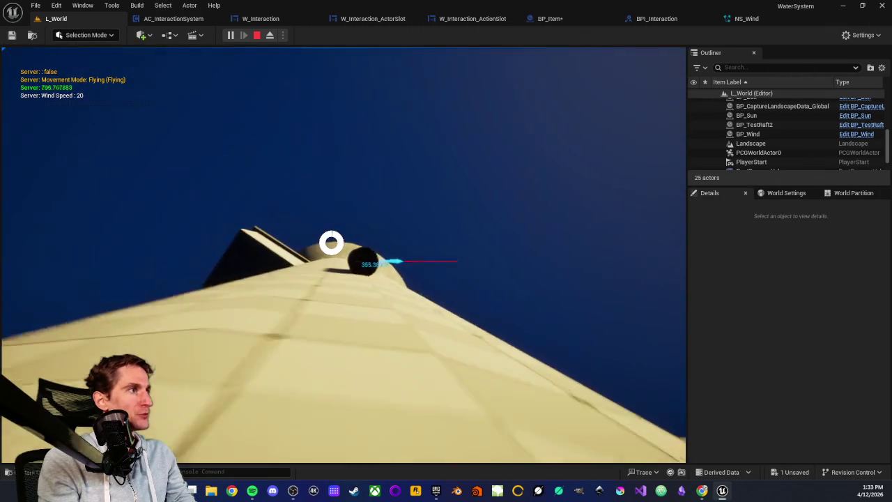
key("w")
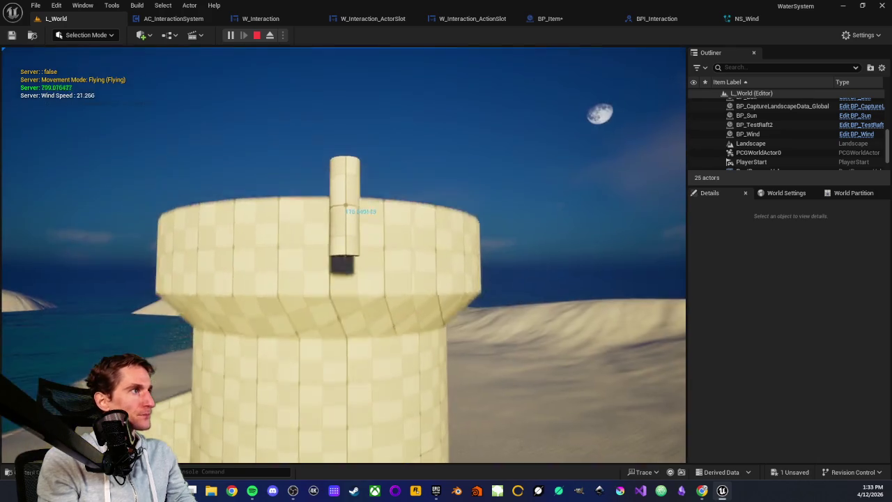
key("space")
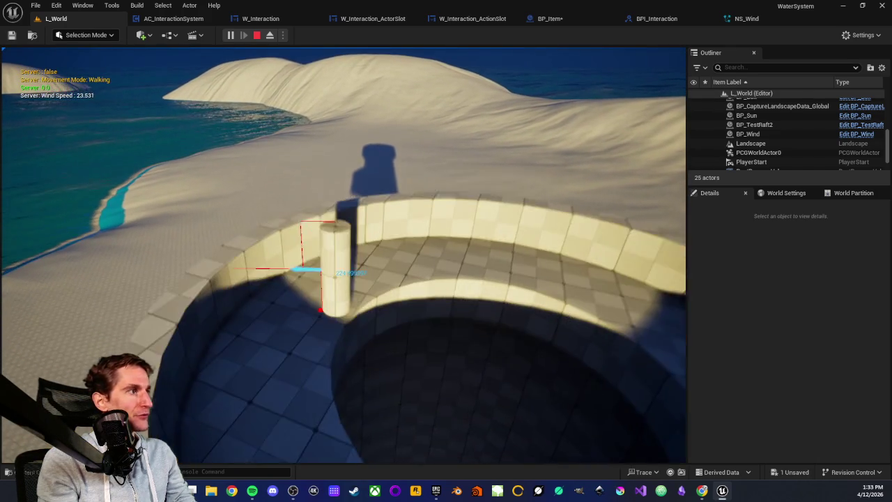
key("s")
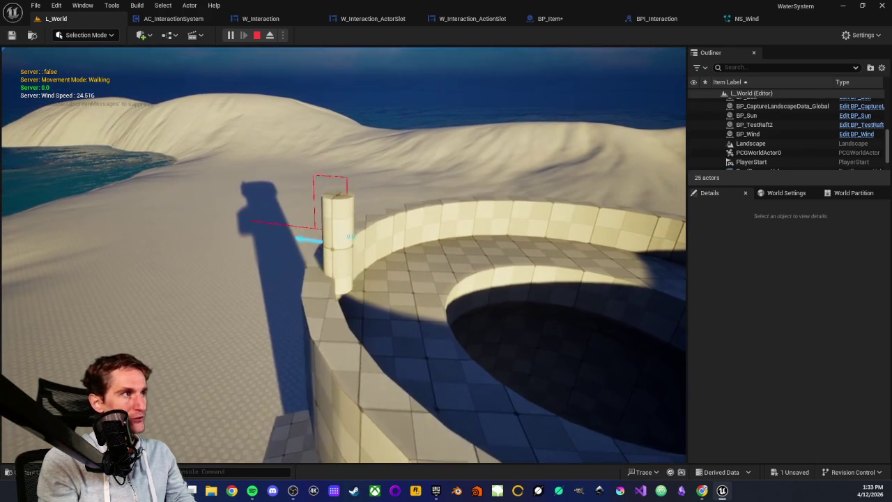
key("w")
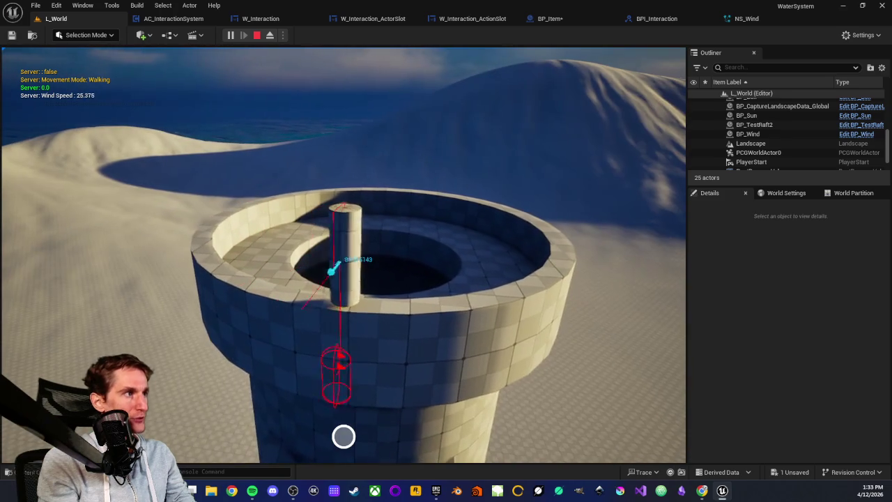
key("w")
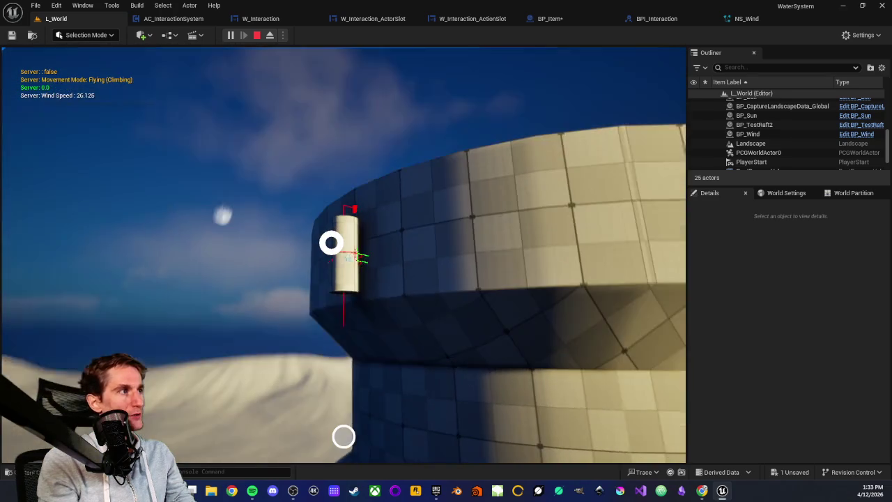
key("w")
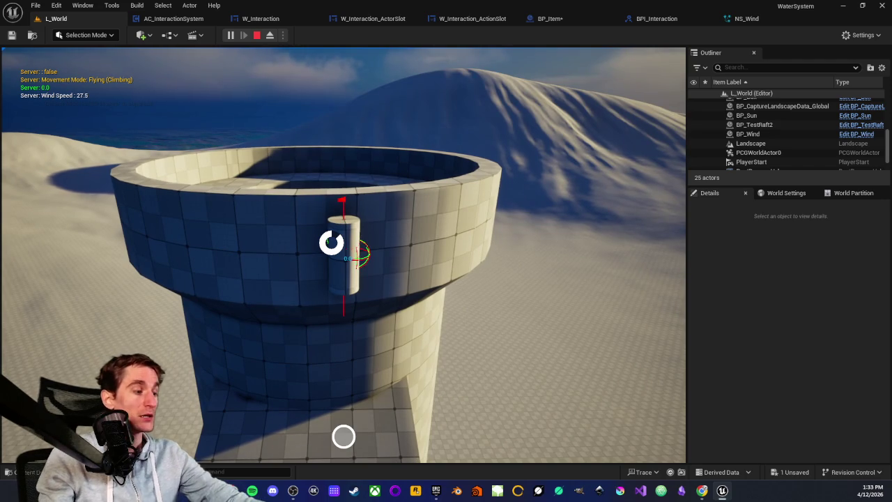
key("Escape")
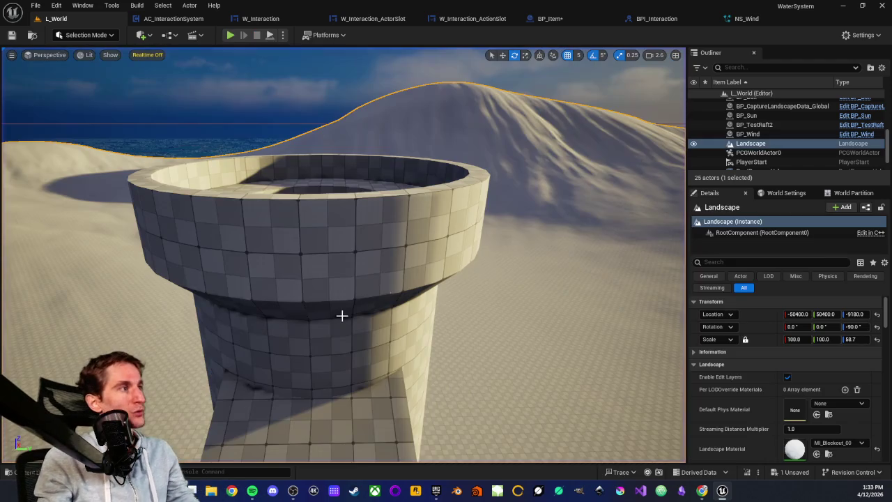
Bring the Affordance page back and read down through its example cards
left_click(232, 490)
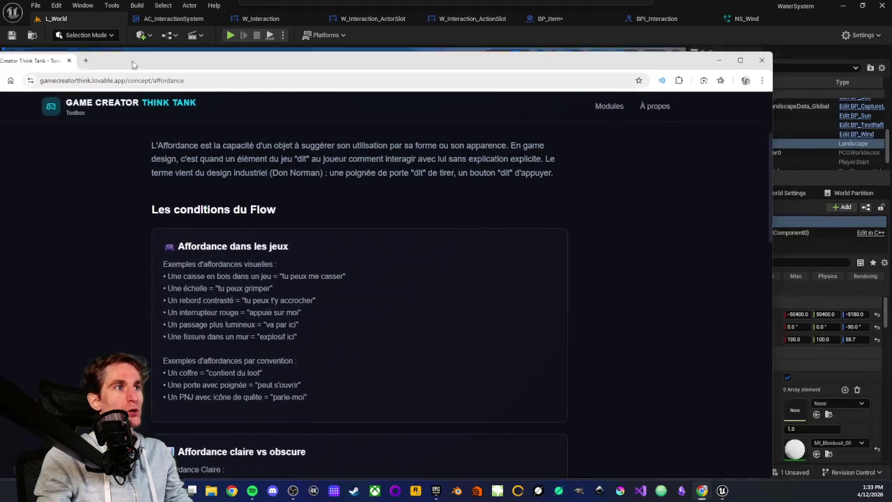
scroll(288, 323, "down", 1)
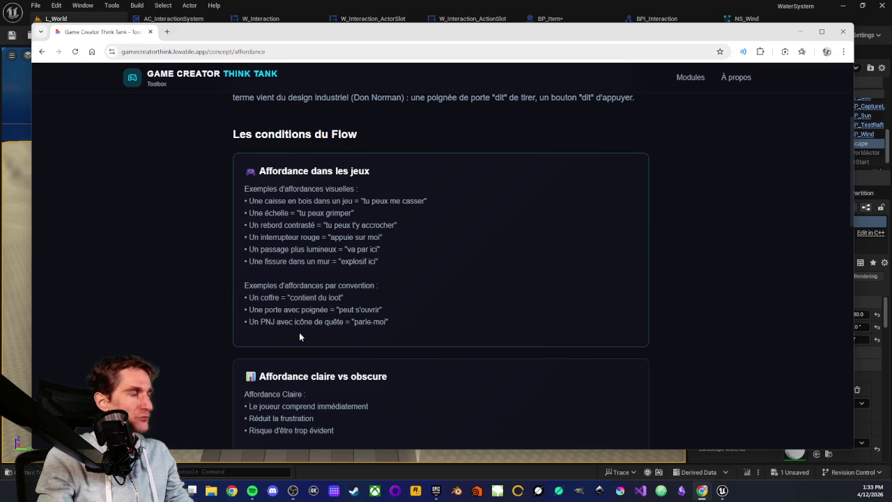
scroll(299, 331, "down", 2)
scroll(265, 220, "down", 2)
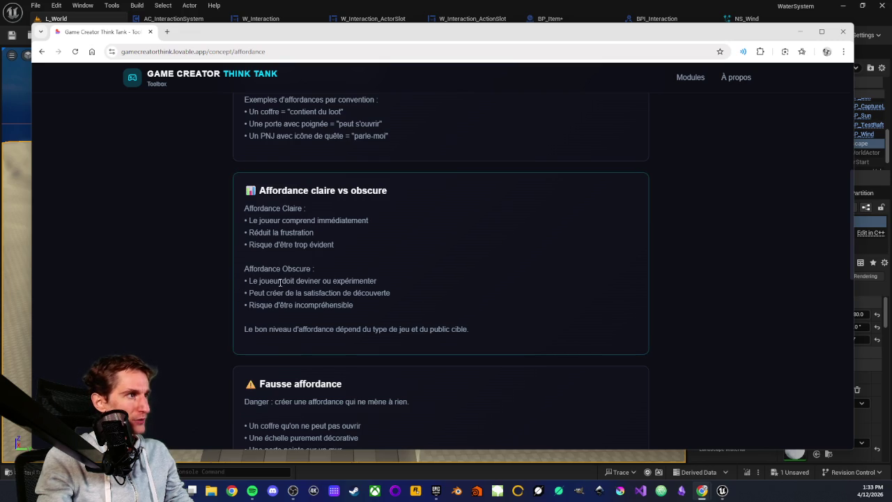
scroll(260, 295, "down", 2)
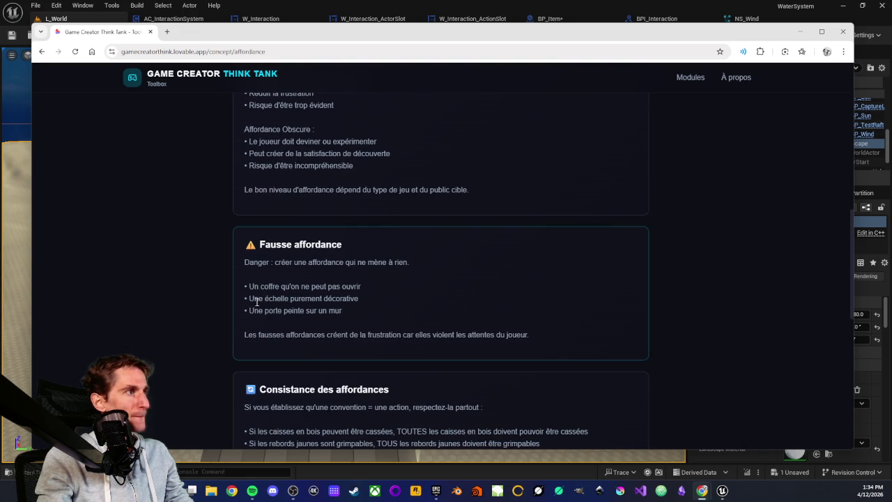
scroll(323, 306, "down", 1)
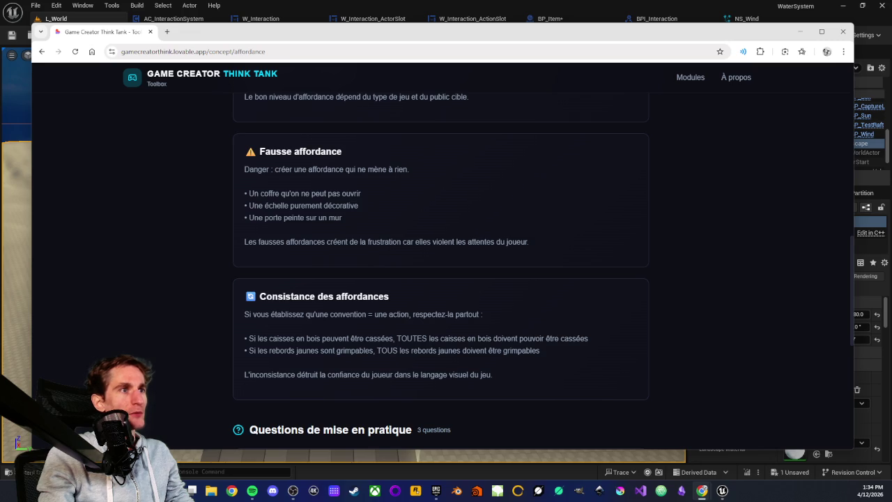
Review the affordance examples, scroll back to the title, and open the UI / UX module page
scroll(230, 228, "up", 5)
scroll(216, 227, "up", 2)
scroll(218, 211, "down", 2)
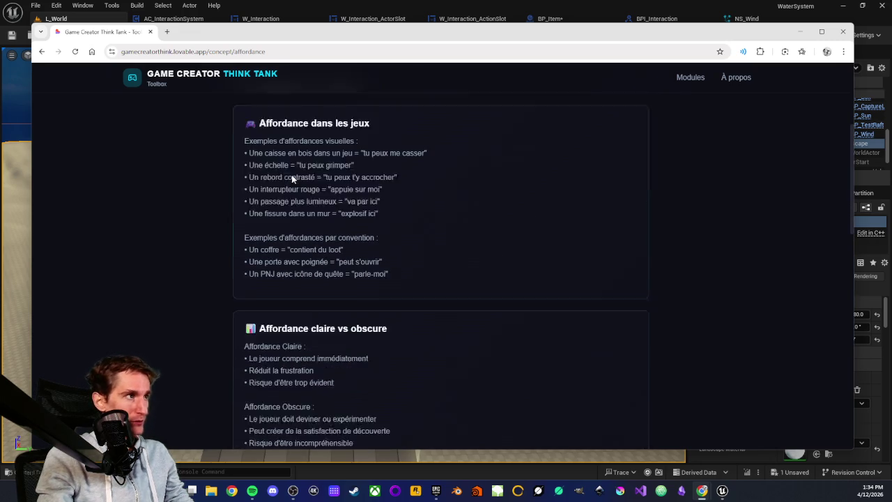
scroll(288, 185, "up", 1)
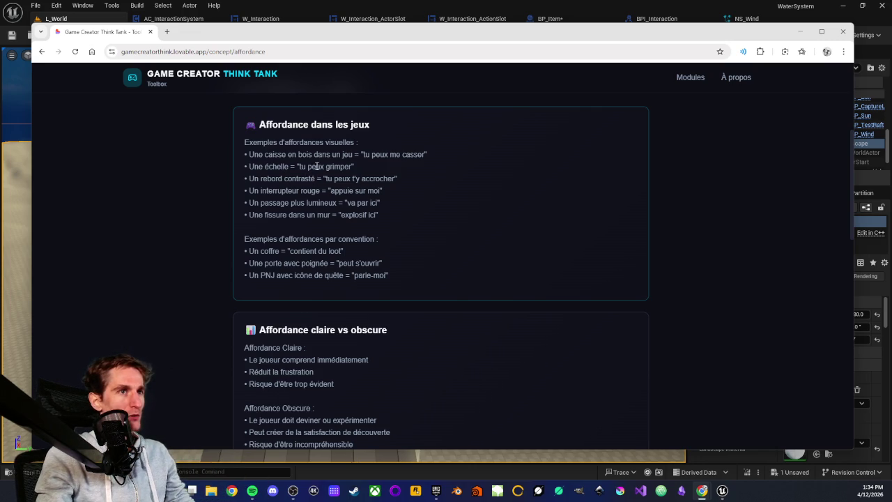
scroll(304, 172, "down", 1)
scroll(305, 172, "up", 1)
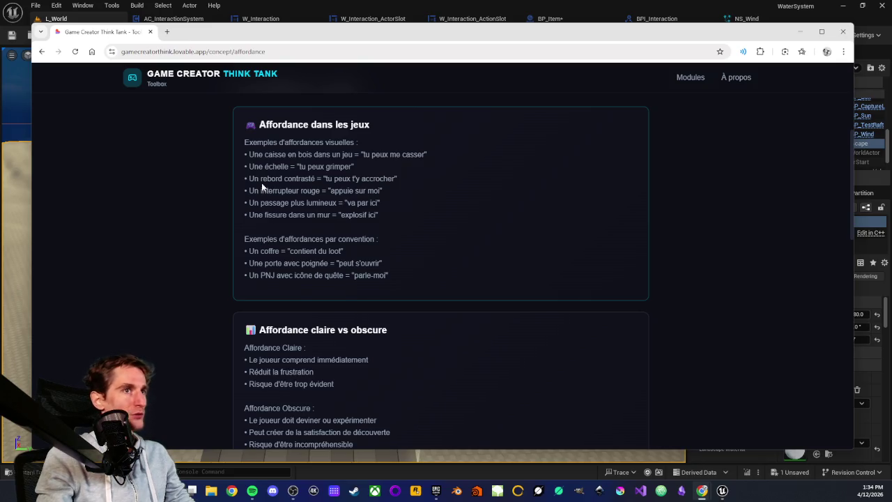
scroll(264, 215, "down", 3)
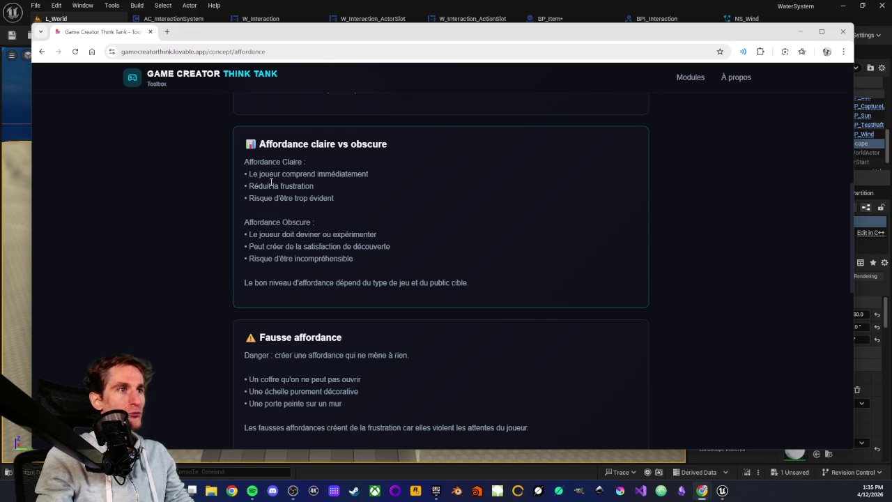
scroll(273, 186, "down", 1)
scroll(274, 223, "up", 3)
scroll(269, 202, "up", 2)
scroll(208, 155, "up", 2)
scroll(208, 154, "up", 2)
left_click(202, 142)
scroll(181, 193, "down", 10)
Go back to the module grid and open Testing & Itération's Playtesting page
key("alt+Left")
scroll(288, 239, "down", 1)
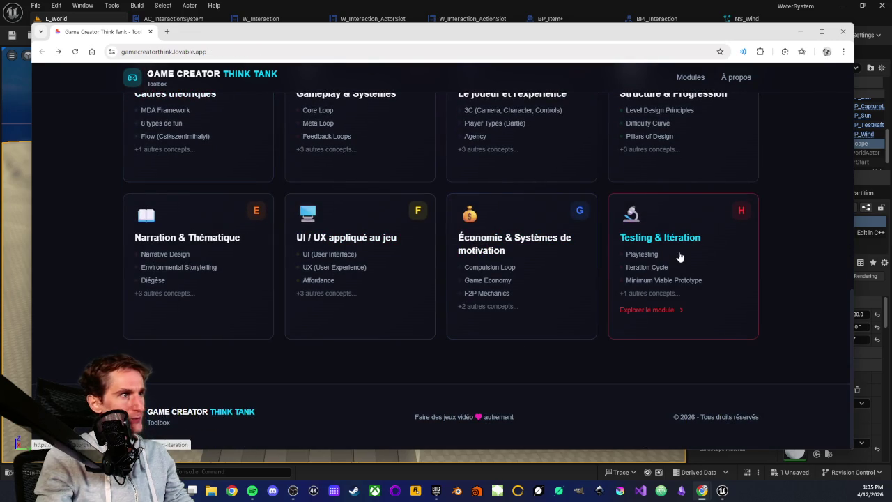
left_click(657, 248)
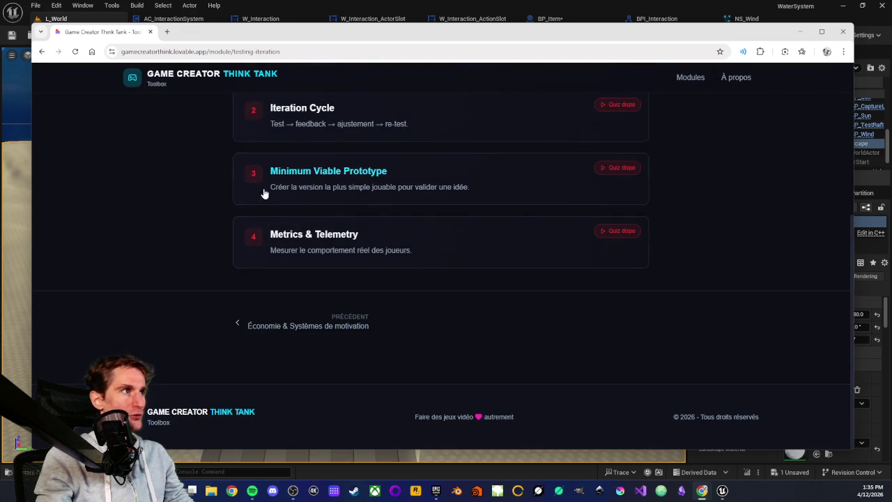
scroll(173, 223, "up", 2)
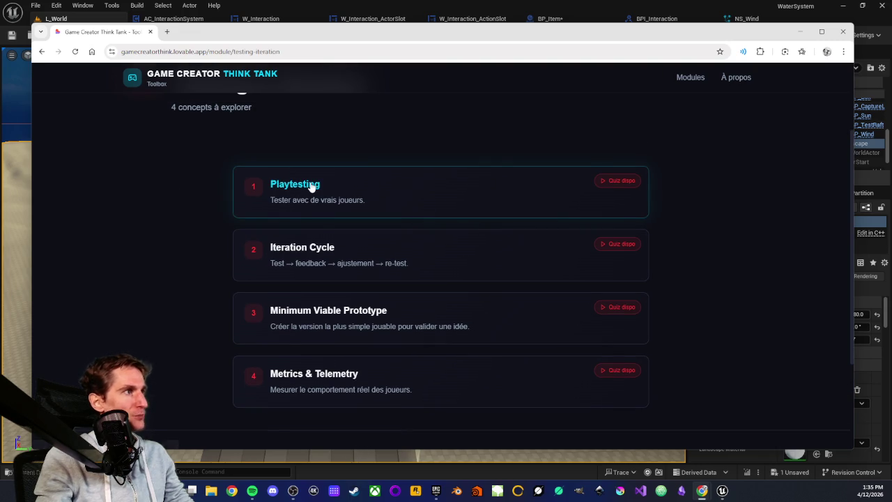
left_click(312, 190)
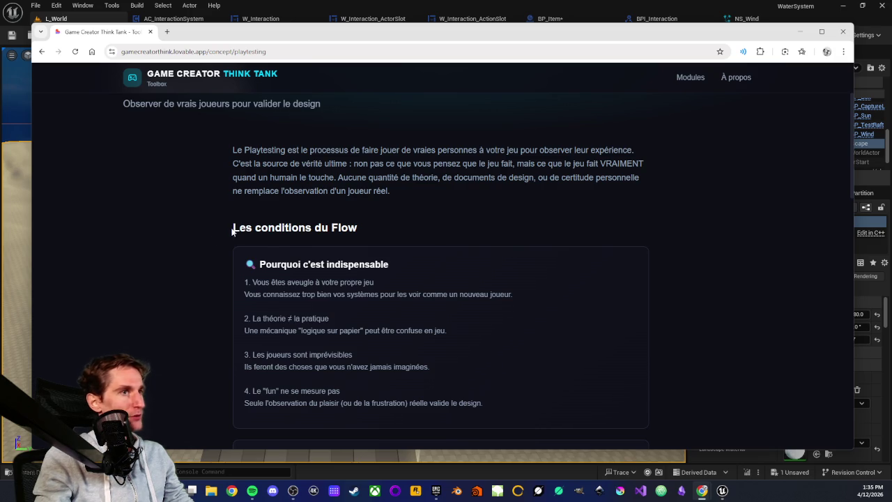
Read the internal, friends-and-family, external and public playtest types, then return home
scroll(237, 249, "down", 3)
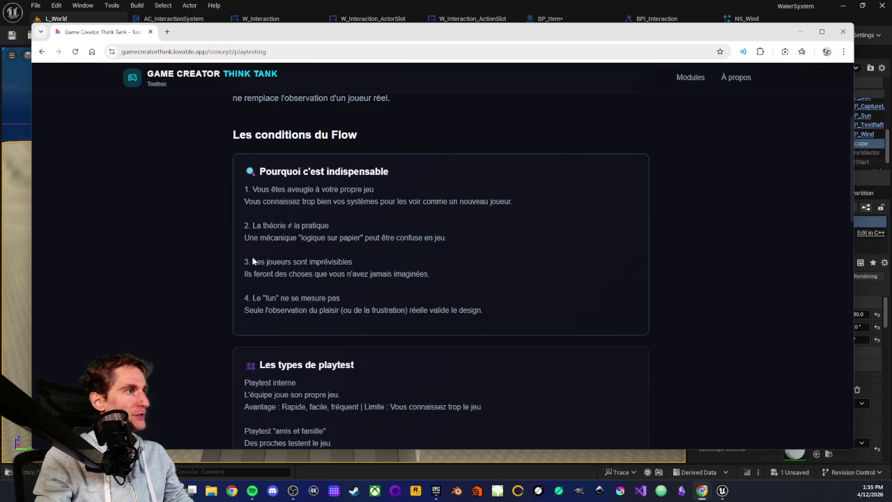
scroll(192, 230, "down", 1)
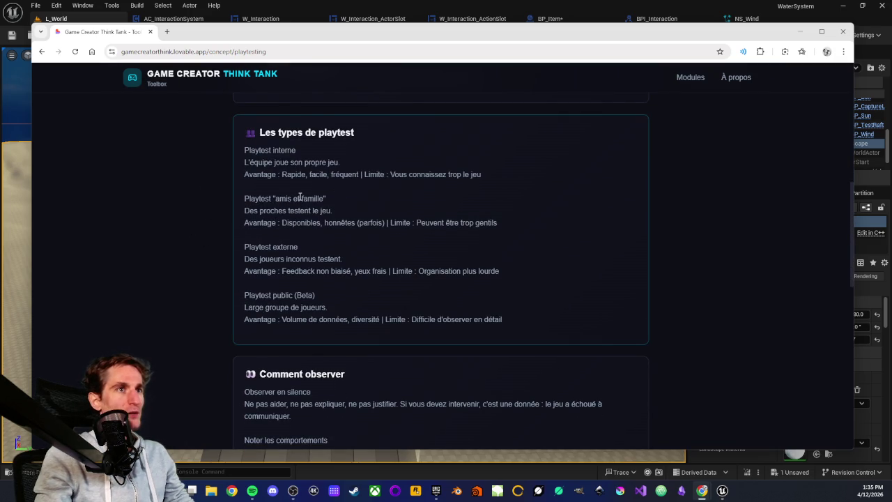
scroll(285, 212, "down", 1)
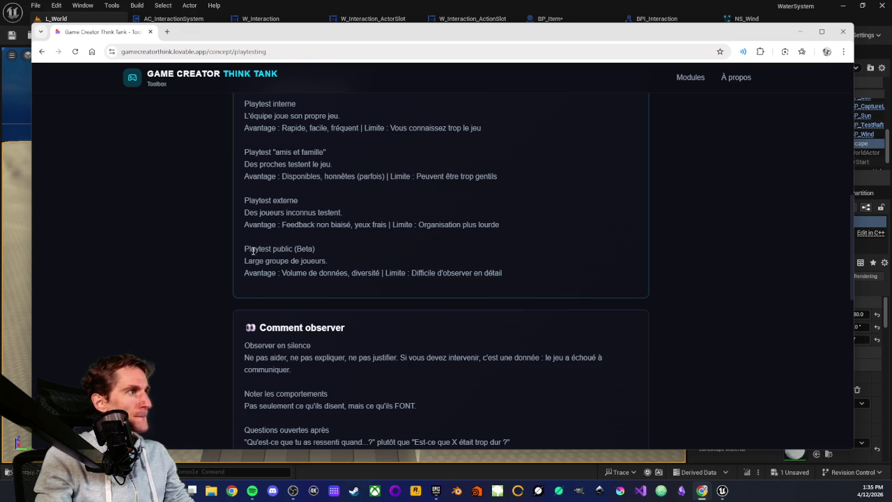
scroll(277, 231, "down", 4)
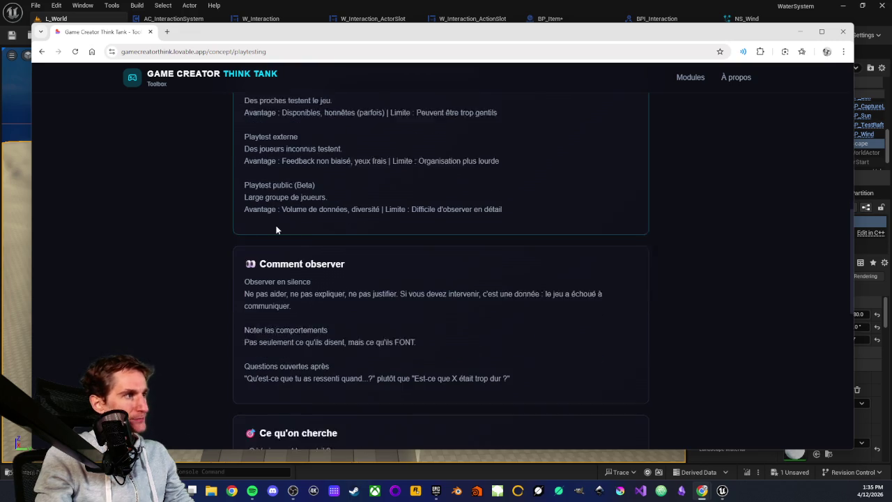
scroll(270, 227, "up", 3)
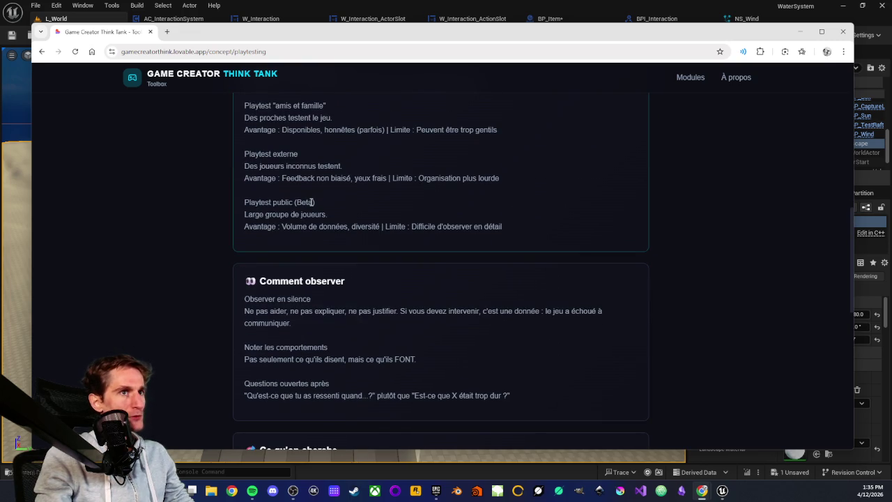
scroll(298, 223, "up", 2)
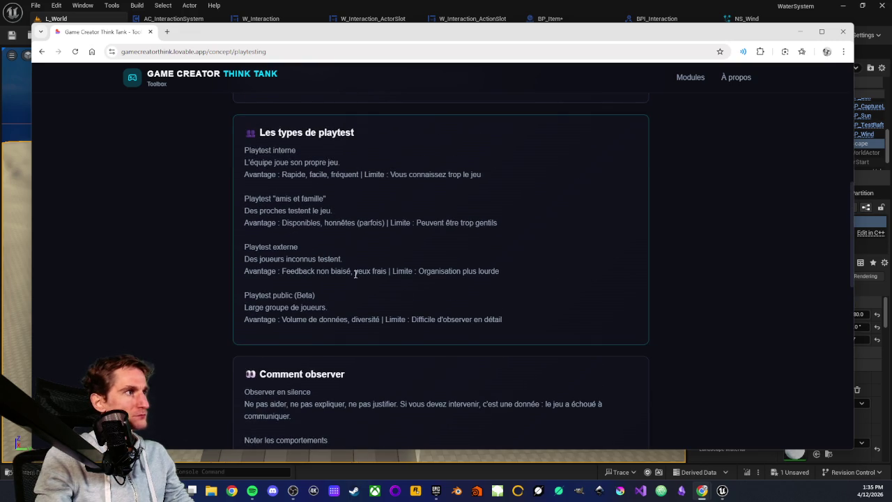
scroll(280, 205, "up", 1)
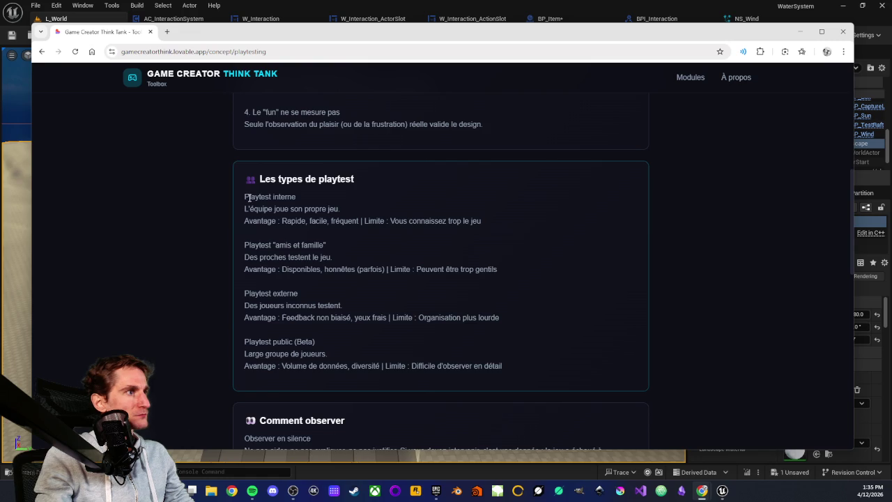
scroll(249, 198, "up", 6)
key("alt+Left")
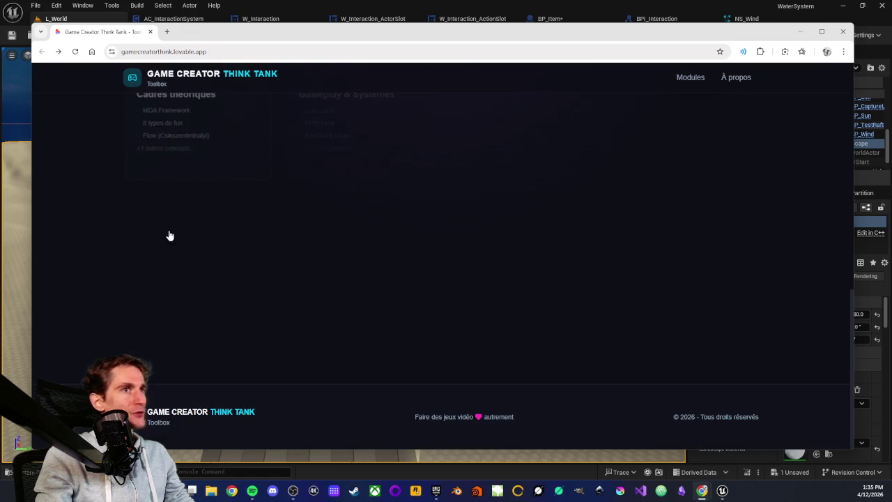
Scroll up to the 'Game Creator Toolbox' header of the home page
scroll(254, 183, "up", 5)
scroll(207, 153, "up", 2)
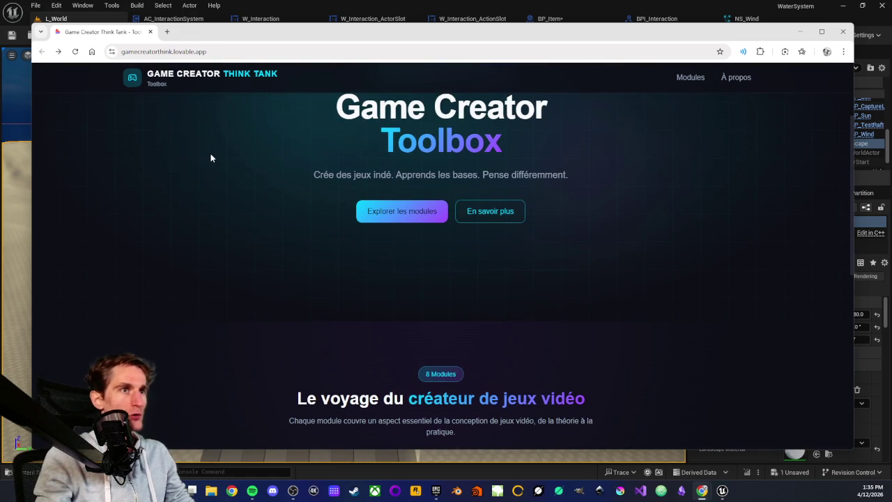
scroll(209, 156, "up", 2)
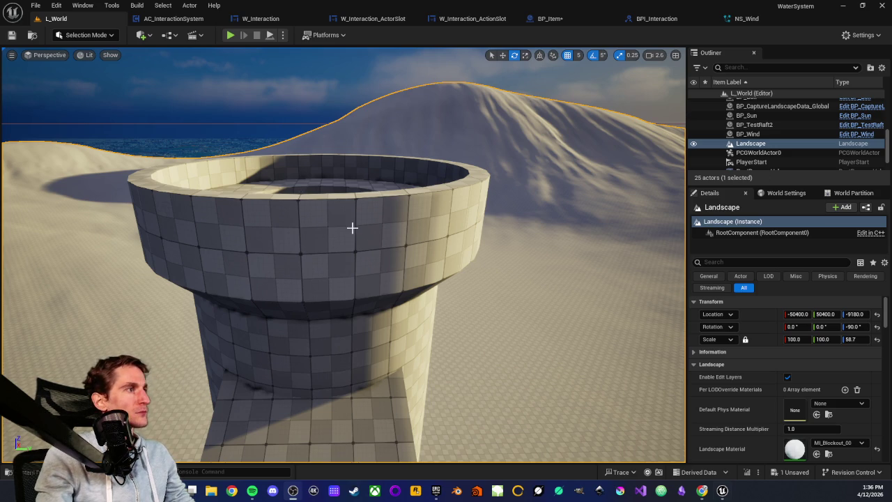
Fly the view to the blue cube and start Play From Here beside it
key("1")
mouse_move(351, 234)
left_mouse_down()
mouse_move(366, 236)
mouse_move(367, 228)
mouse_move(374, 255)
mouse_move(404, 272)
mouse_move(450, 278)
mouse_move(376, 289)
mouse_move(353, 317)
left_mouse_up()
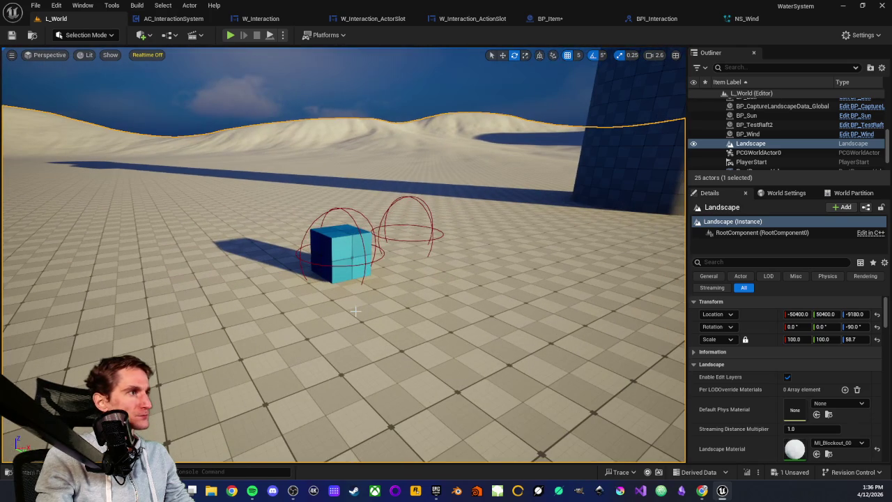
right_click(353, 319)
left_click(381, 304)
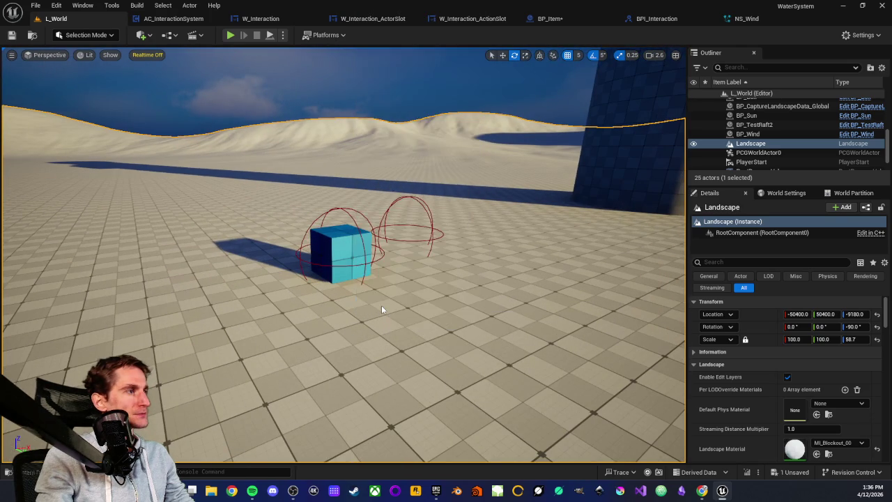
left_click(370, 281)
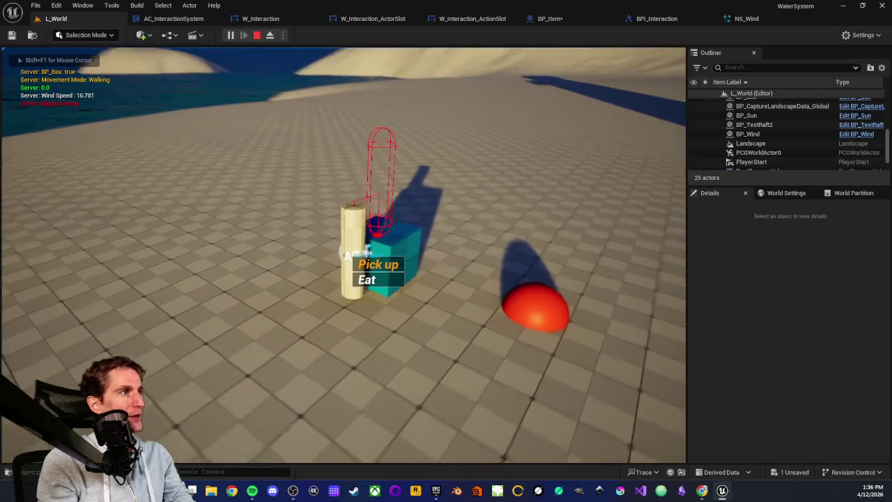
Walk from BP_Box to the apple to check the Pick up and Eat prompts, then stop play
scroll(343, 255, "down", 2)
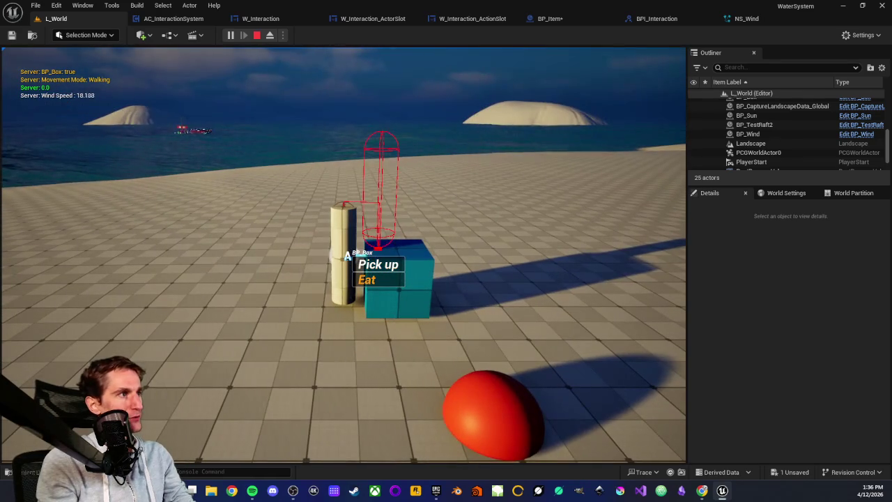
key("s")
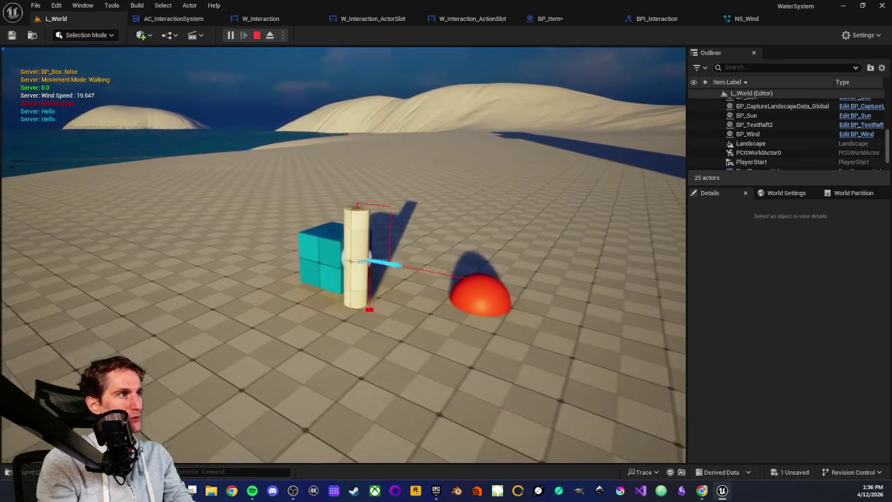
scroll(380, 272, "down", 4)
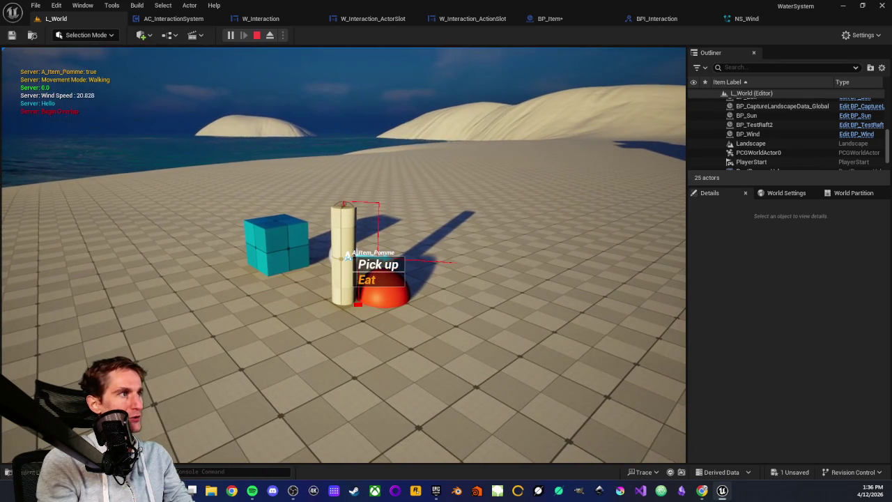
key("w")
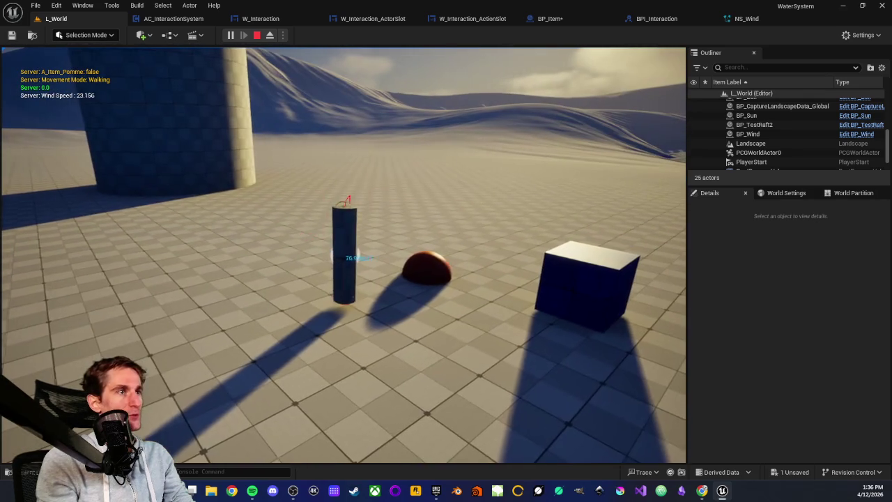
key("w")
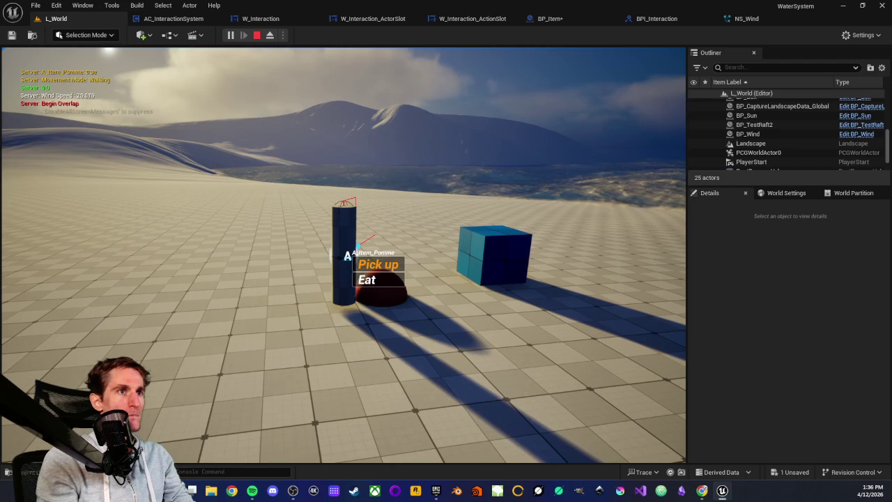
key("w")
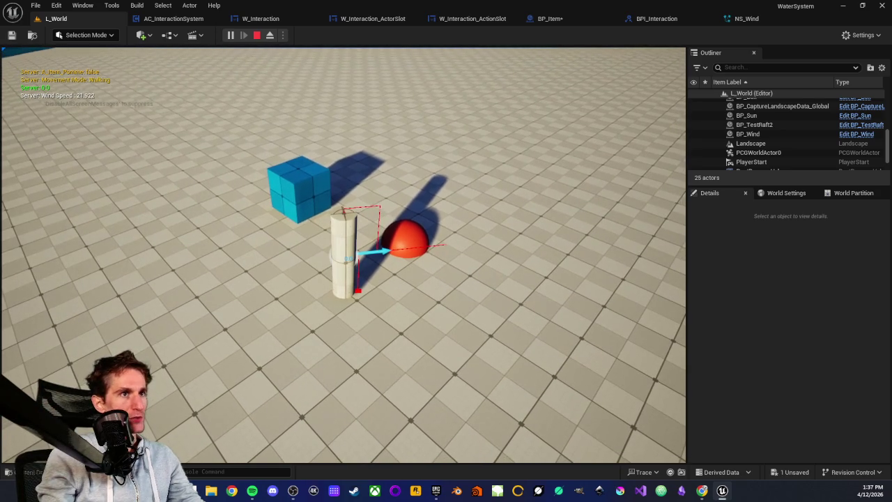
key("Escape")
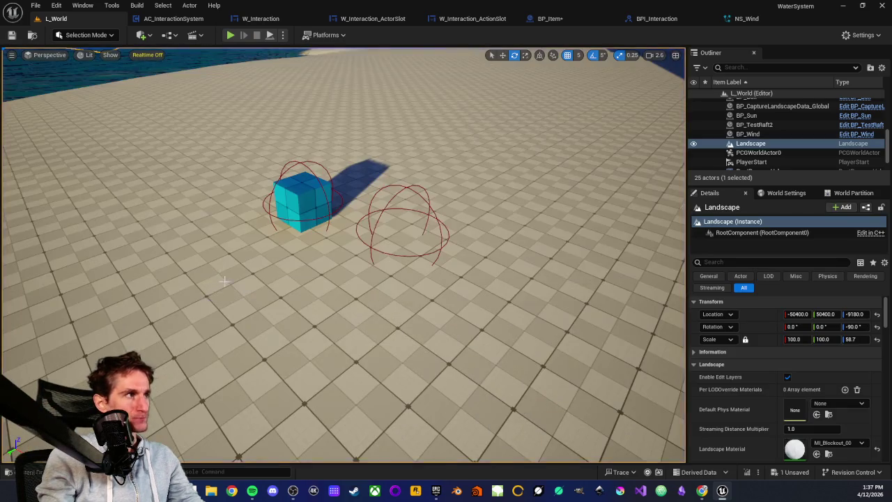
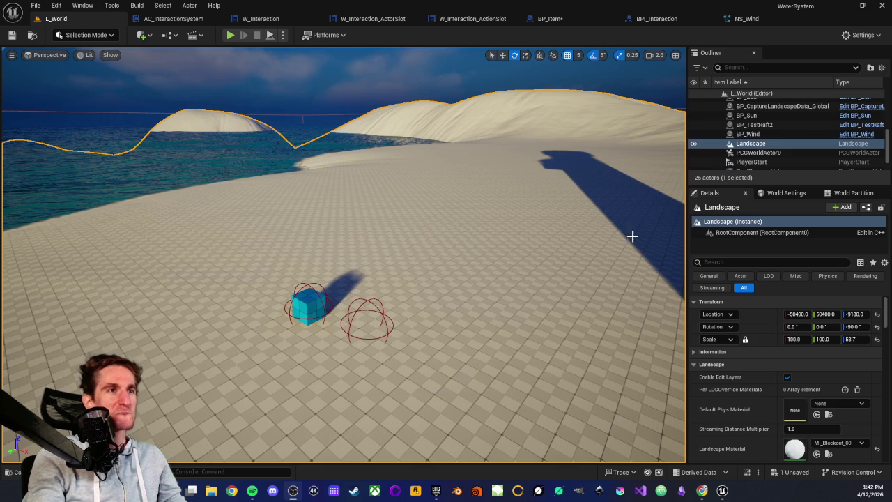
Close the BPI_Interaction interface editor and save the BP_Item blueprint
mouse_move(382, 261)
left_mouse_down()
mouse_move(378, 269)
mouse_move(429, 265)
left_mouse_up()
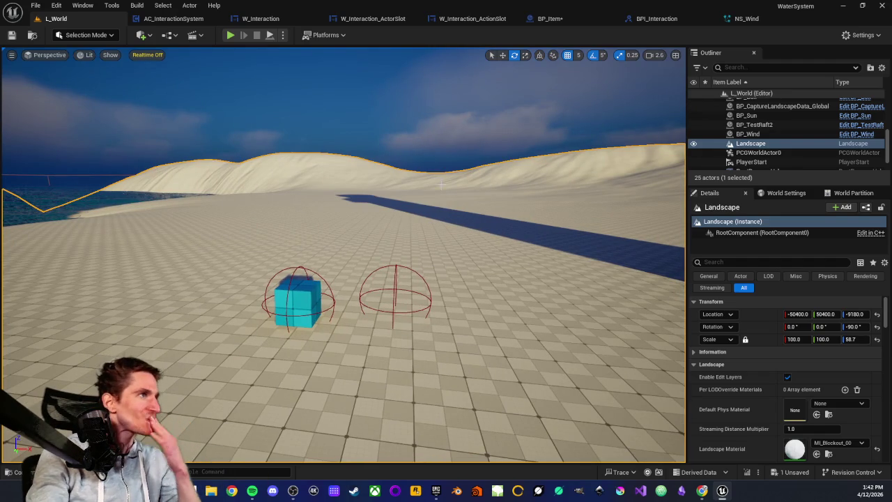
left_click(749, 19)
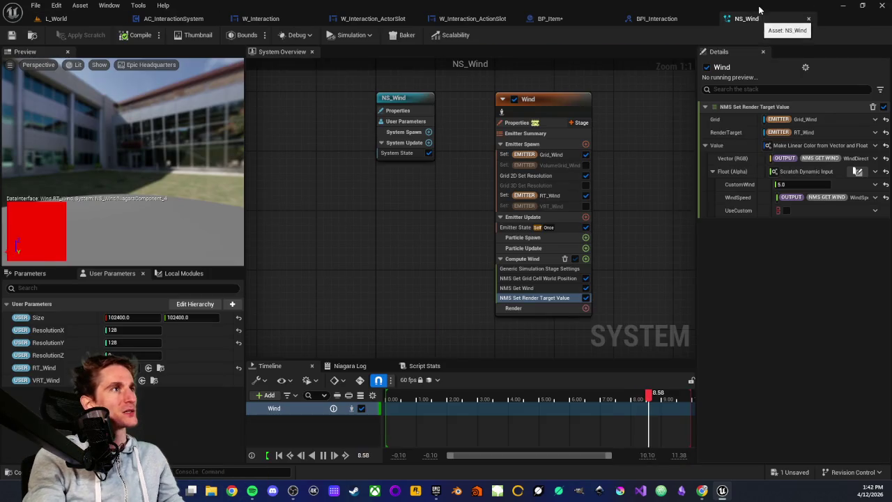
left_click(669, 19)
middle_click(622, 21)
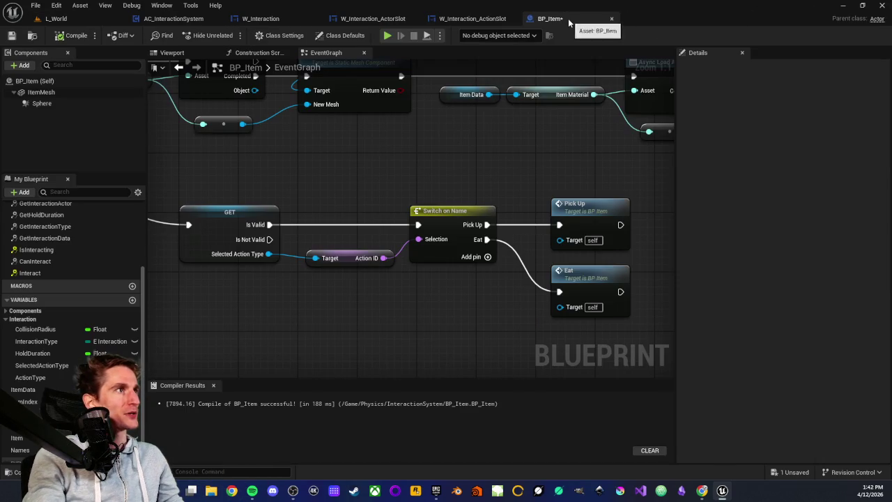
left_click(11, 36)
Look over the BP_Item graph and the W_Interaction_ActionSlot, ActorSlot and W_Interaction widget graphs
scroll(335, 160, "down", 2)
mouse_move(334, 160)
left_mouse_down()
mouse_move(382, 183)
mouse_move(388, 195)
left_mouse_up()
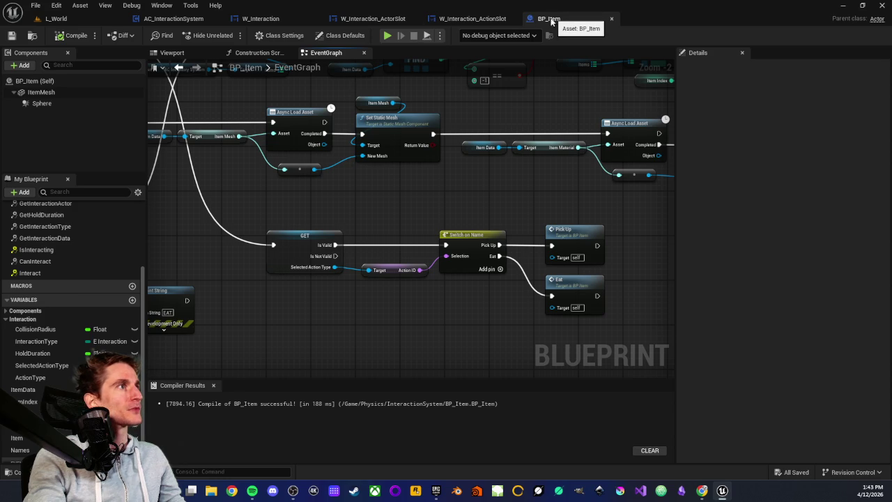
left_click(495, 19)
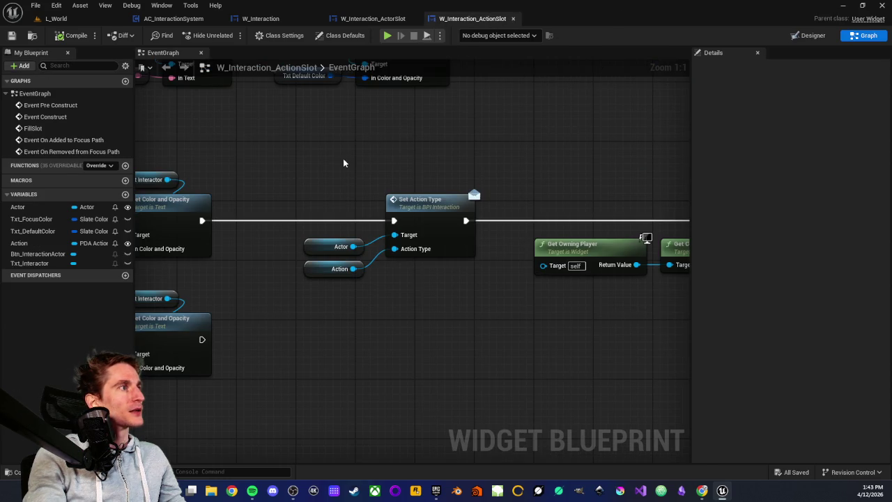
left_click_drag(345, 162, 400, 239)
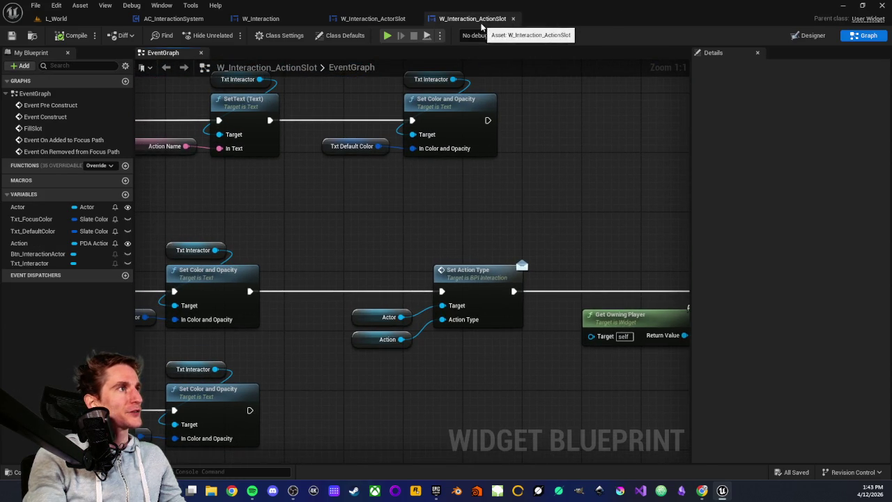
left_click(375, 20)
left_click(260, 18)
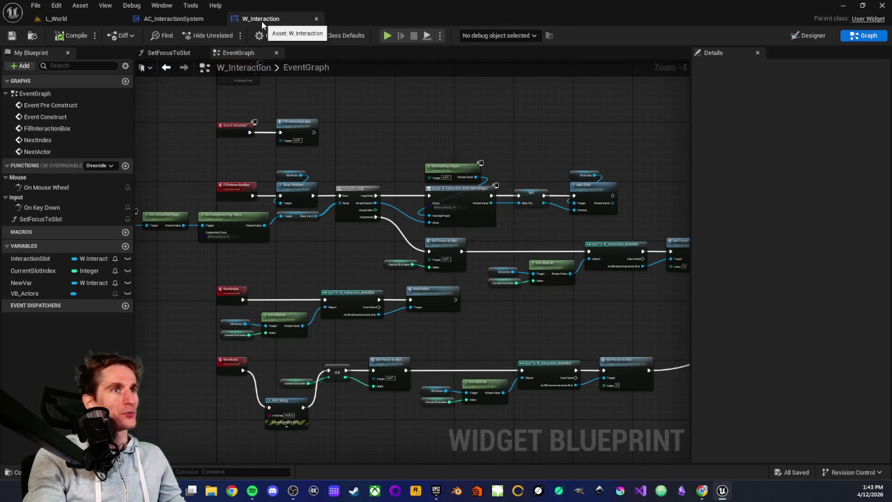
Survey the AC_InteractionSystem event graph, then return to the L_World level
left_click(171, 19)
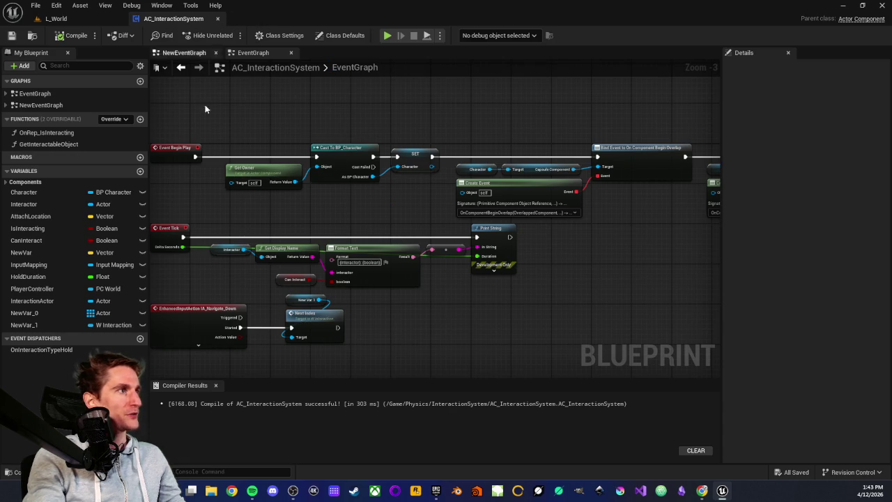
scroll(247, 153, "down", 4)
mouse_move(247, 154)
left_mouse_down()
mouse_move(348, 157)
mouse_move(387, 115)
left_mouse_up()
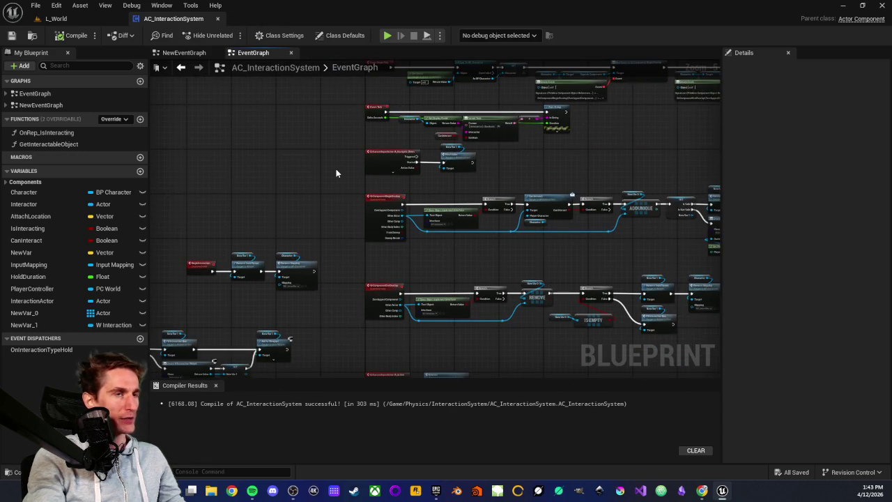
left_click_drag(336, 168, 366, 176)
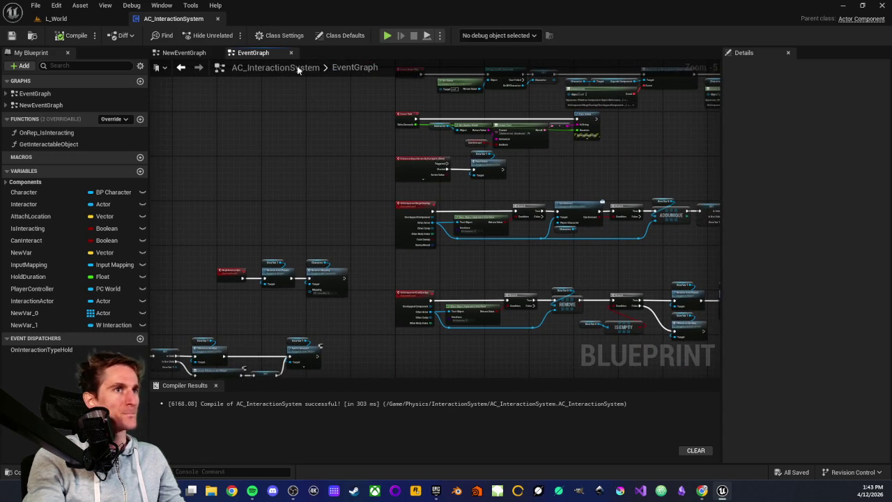
left_click(56, 18)
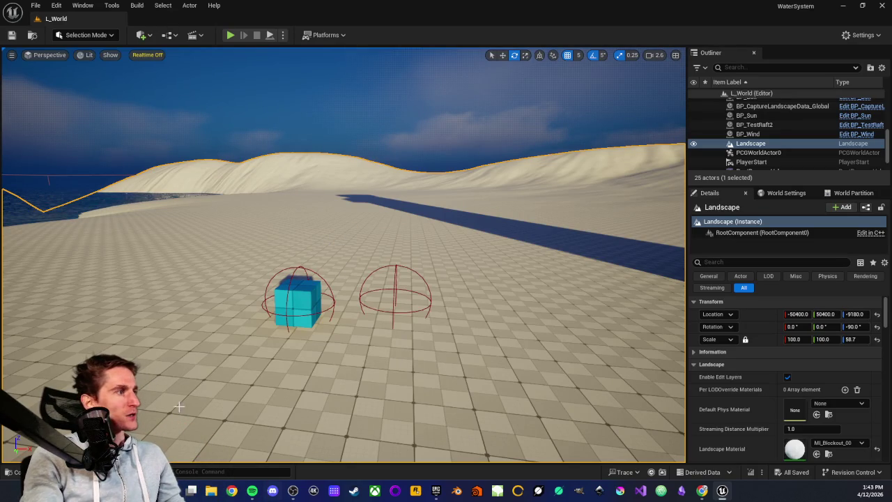
Open AC_InventorySystem from the Characters > Blueprints > InventorySystem folder
left_click(31, 472)
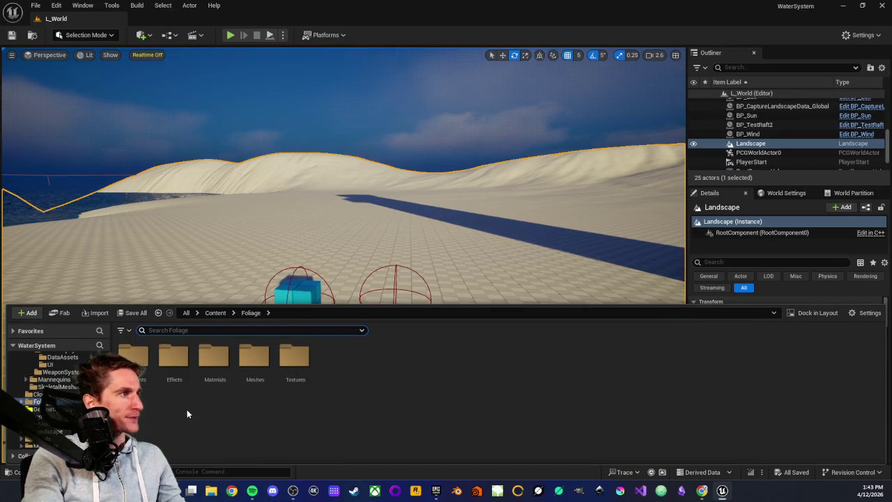
scroll(52, 369, "up", 5)
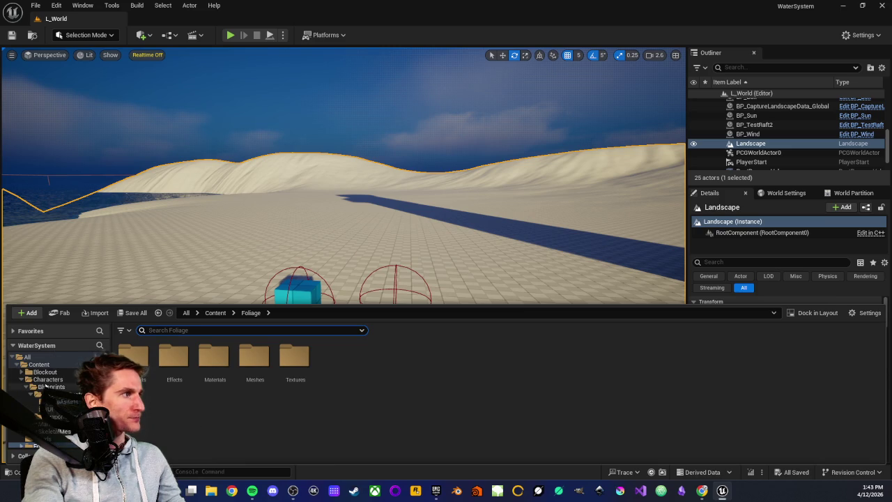
left_click(56, 393)
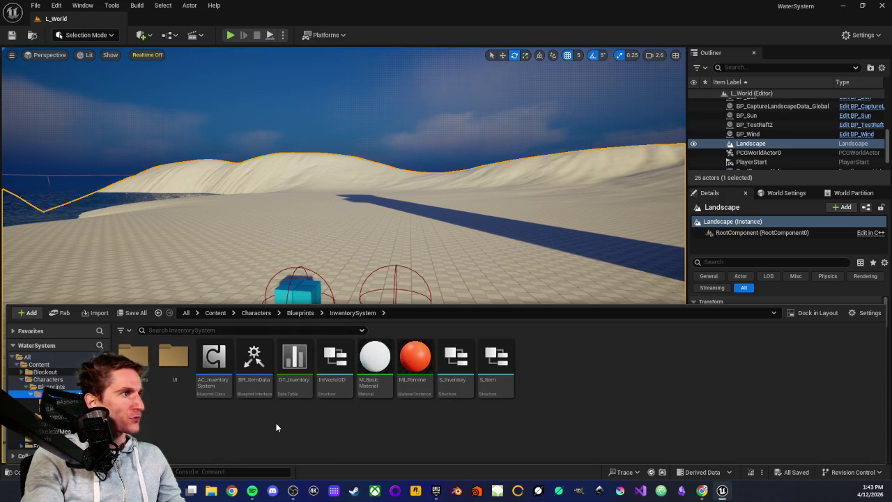
left_click(212, 382)
double_click(212, 382)
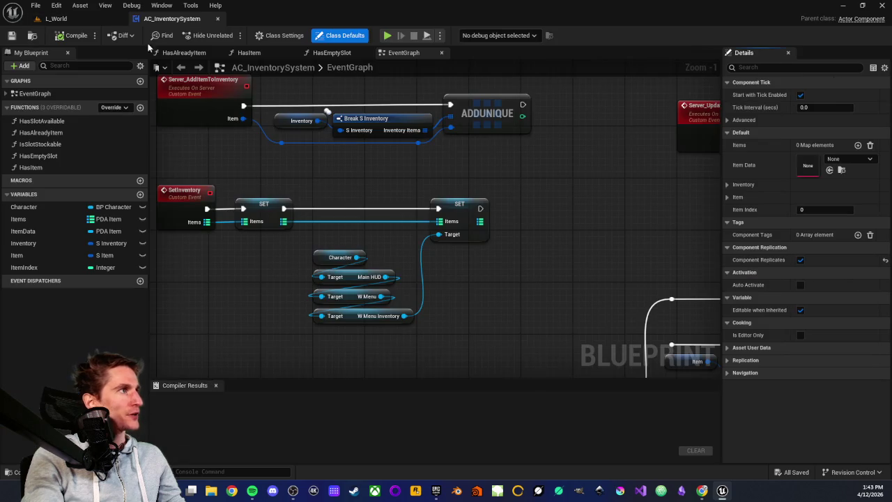
Open the W_SlotGrid widget from the UI folder in the widget designer
key("ctrl+space")
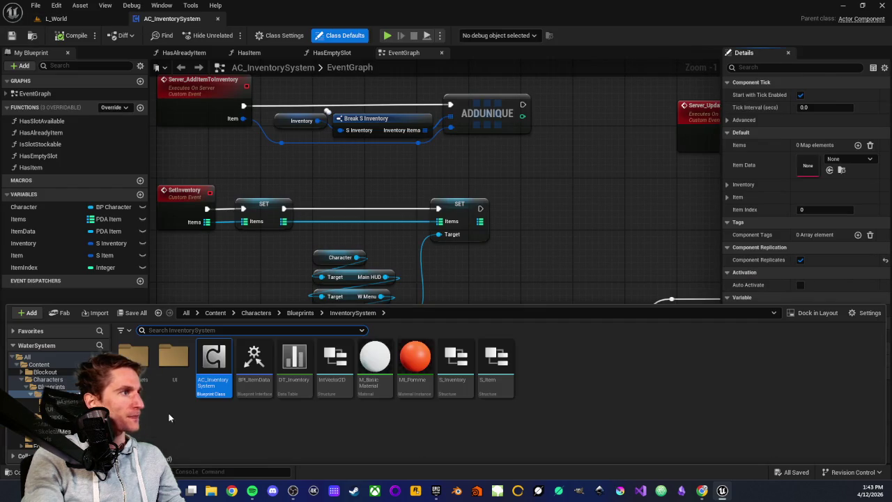
left_click(170, 373)
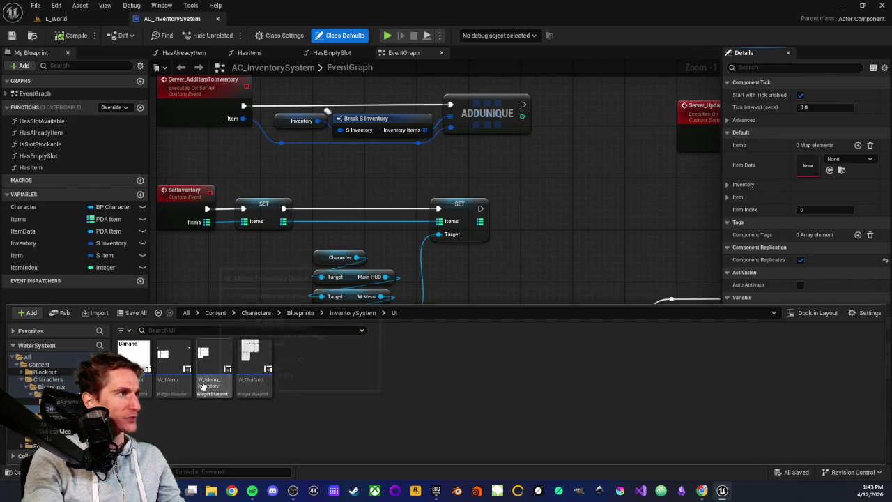
mouse_move(203, 386)
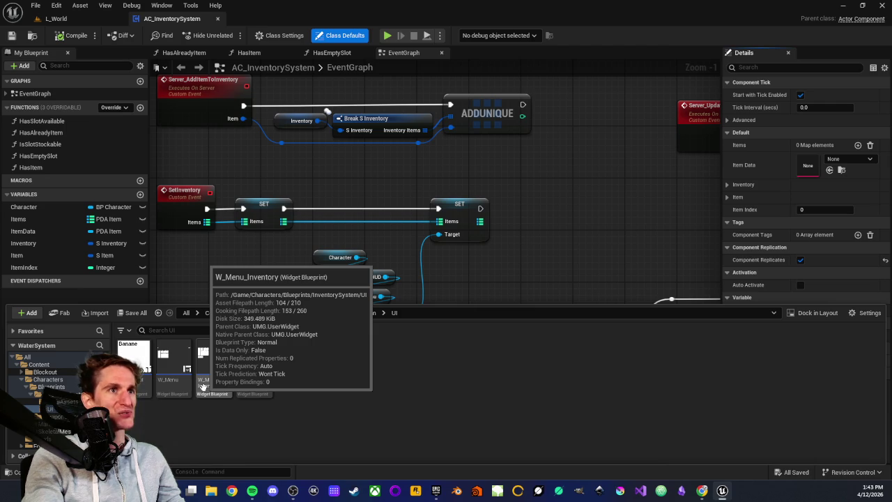
left_click(247, 379)
double_click(247, 379)
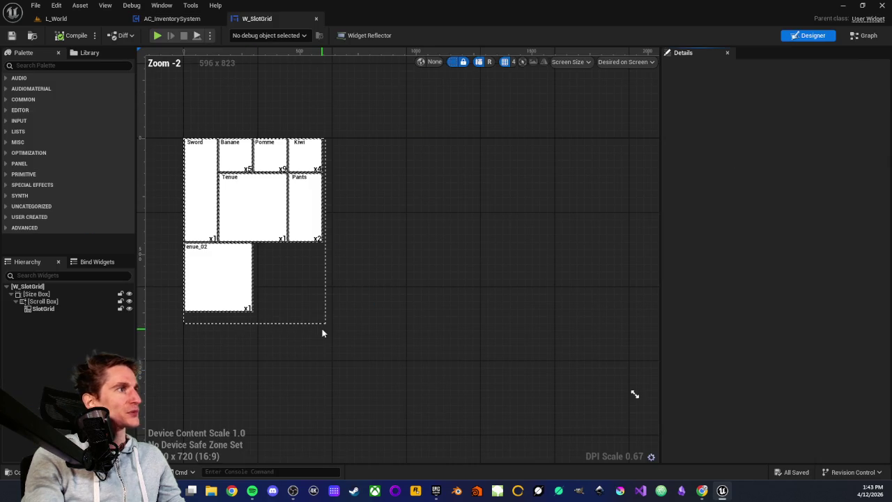
Browse the DataAssets folder from AC_InventorySystem, then go back to the InventorySystem folder
left_click(70, 19)
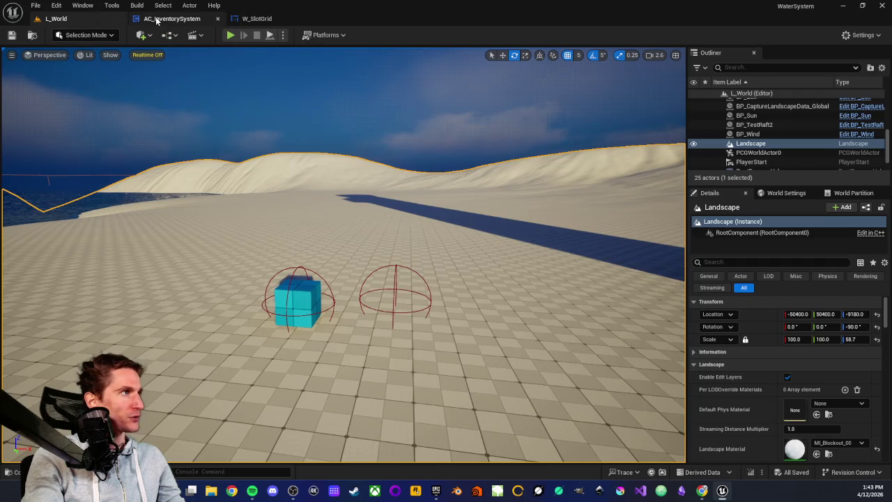
left_click(157, 20)
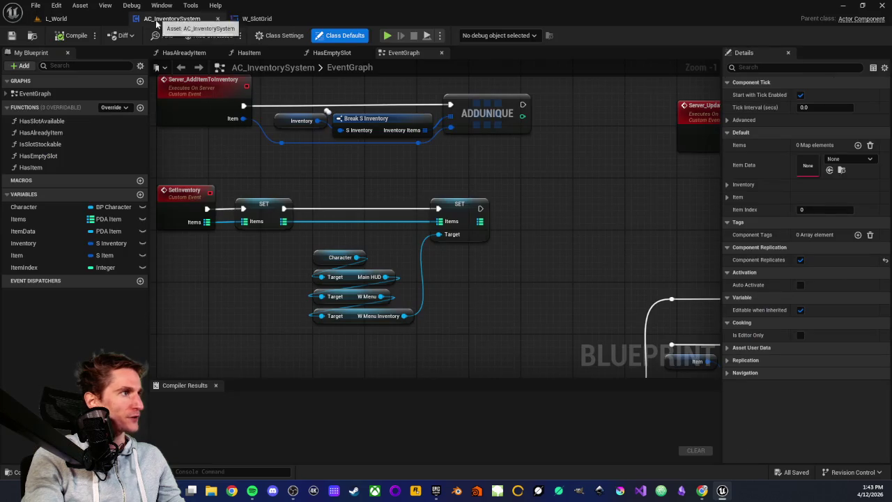
left_click(28, 472)
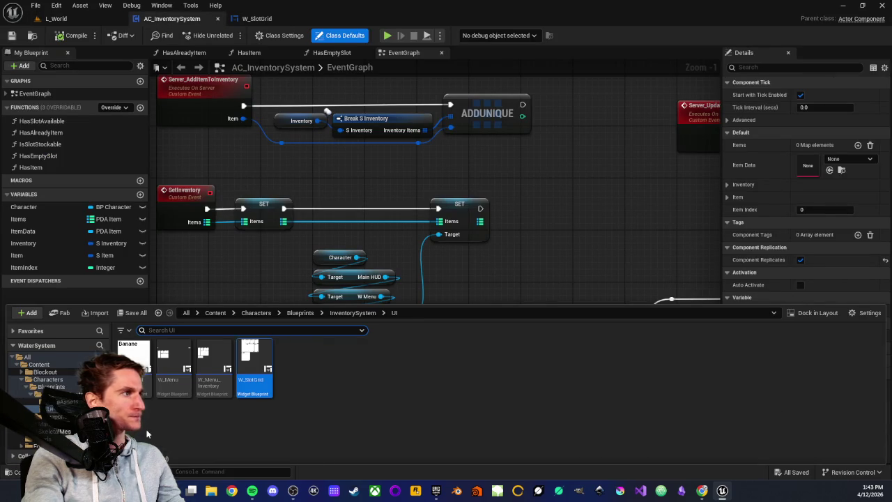
left_click(62, 402)
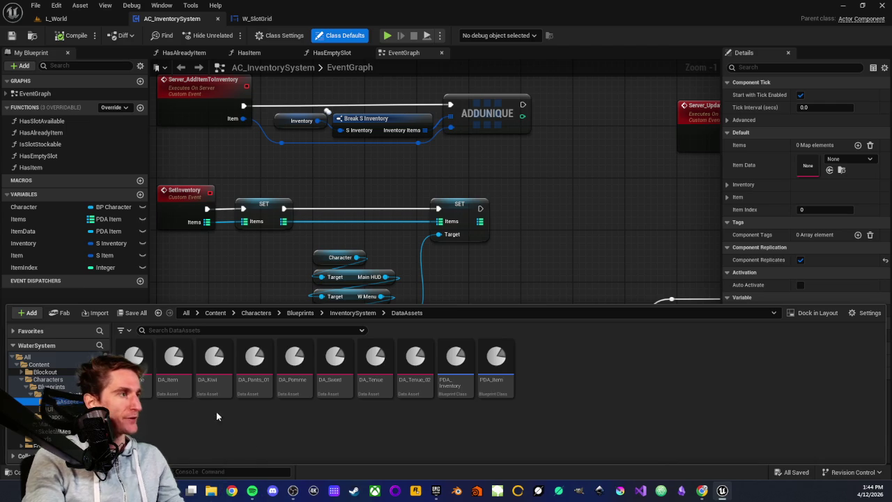
left_click(63, 394)
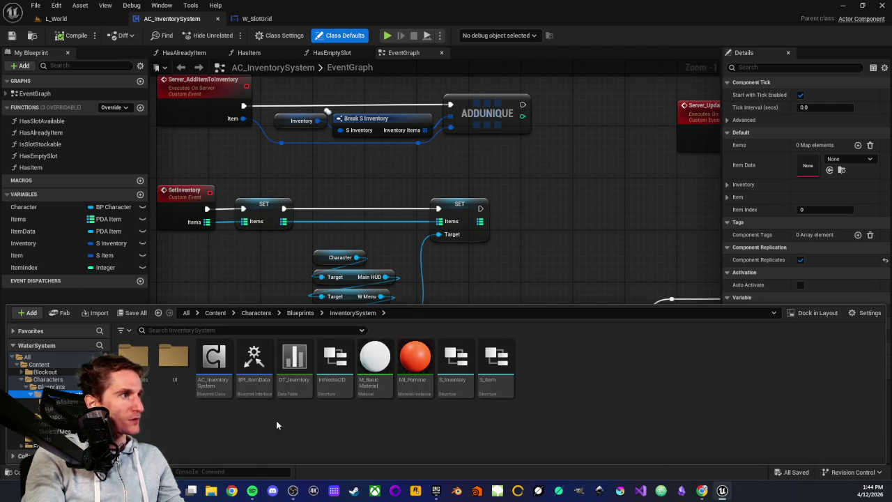
Open the DT_Inventory data table, add a new row, and close it
double_click(295, 388)
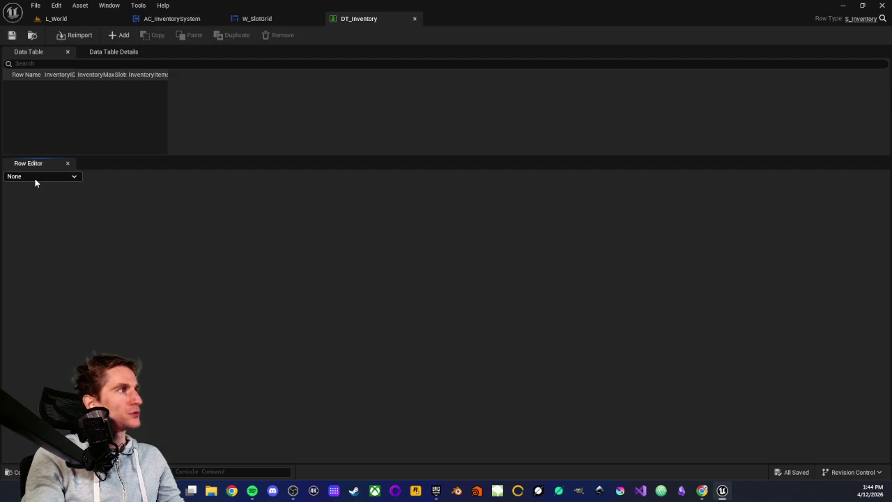
left_click(118, 35)
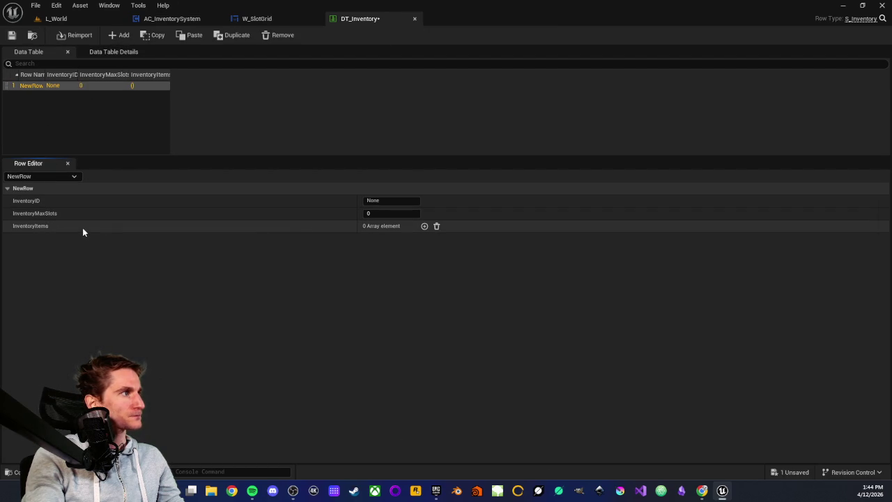
middle_click(353, 18)
left_click(48, 19)
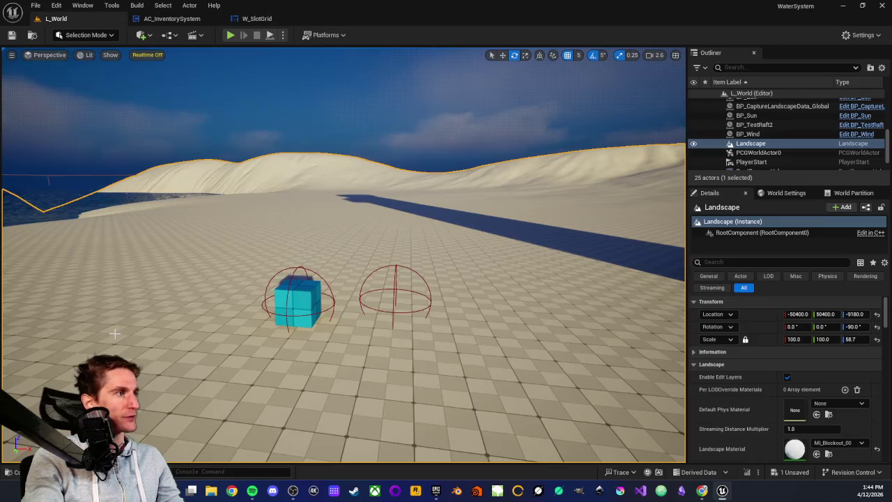
Inspect BPI_ItemData's GetSlotSize function, close the interface, and return to L_World
left_click(17, 472)
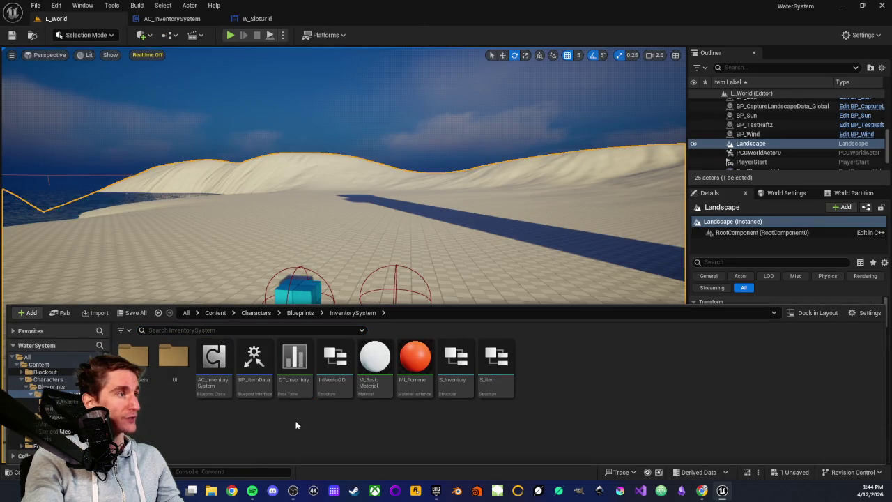
double_click(254, 378)
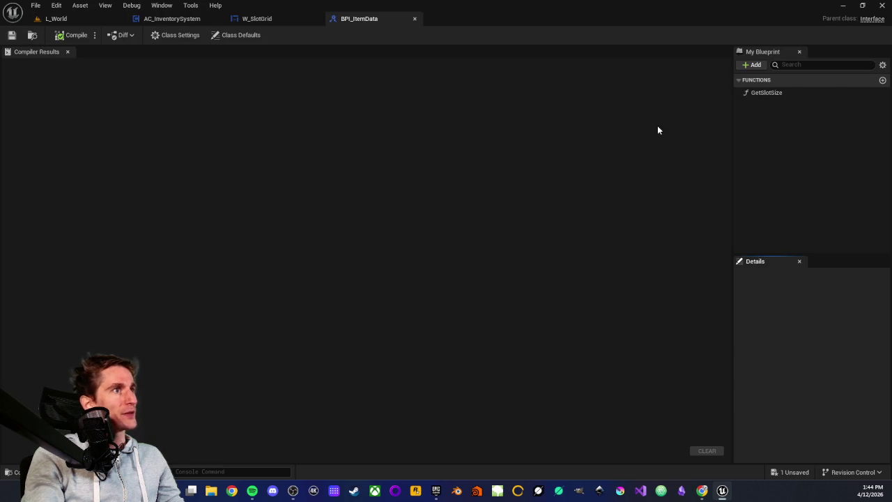
left_click(765, 96)
left_click(765, 121)
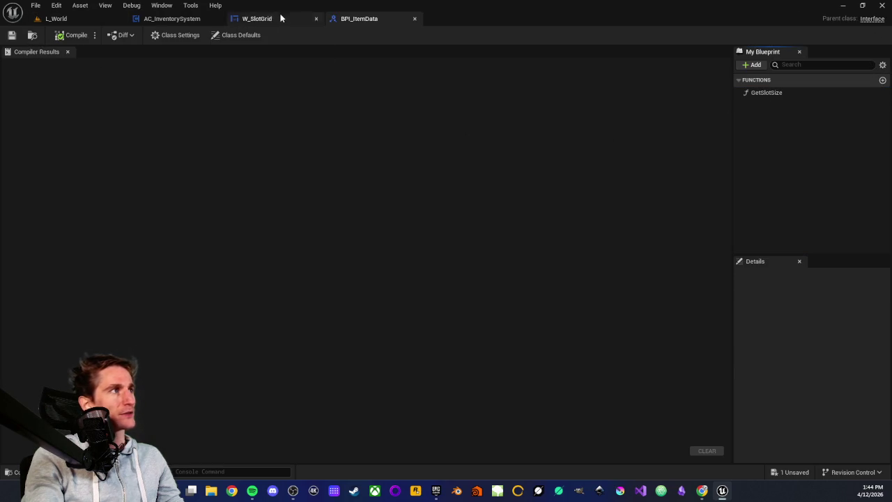
left_click(414, 19)
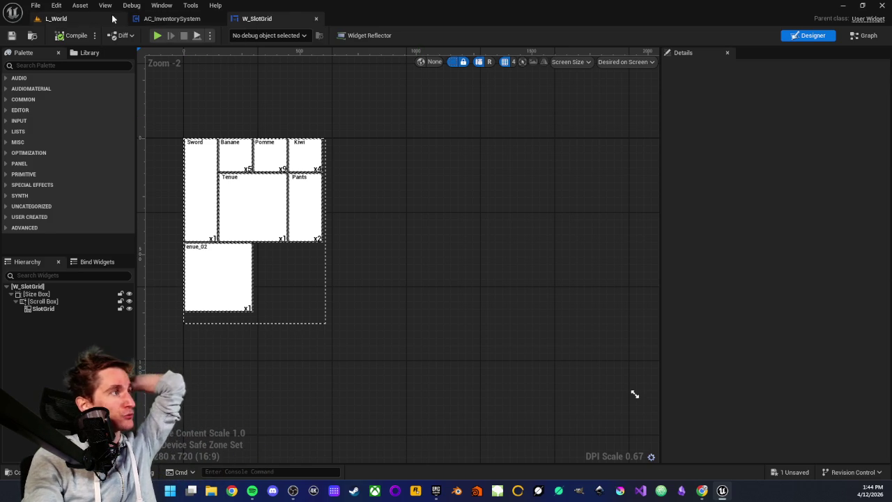
left_click(55, 19)
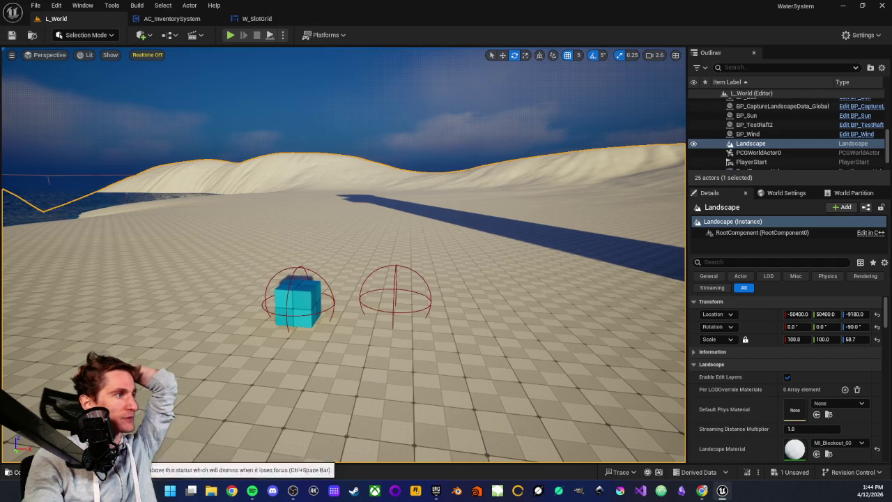
Open the BP_Item Blueprint from the Physics > InteractionSystem folder onto its EventGraph
left_click(26, 472)
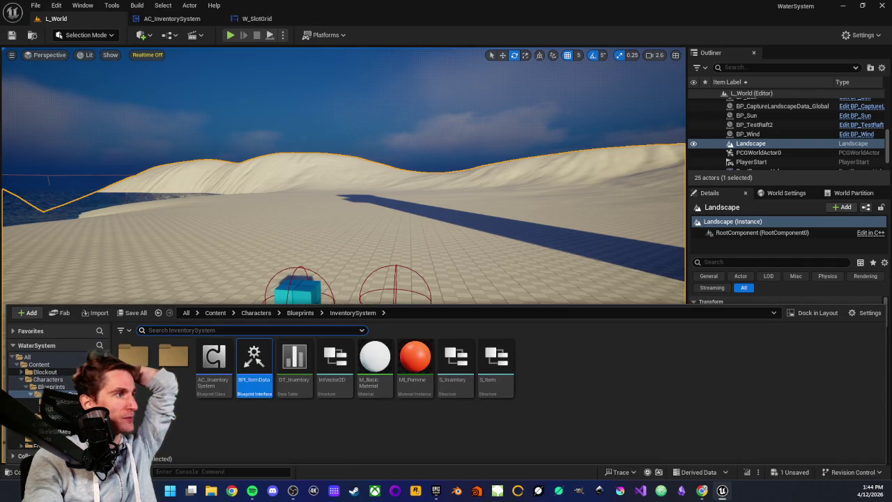
left_click(313, 430)
scroll(49, 400, "down", 3)
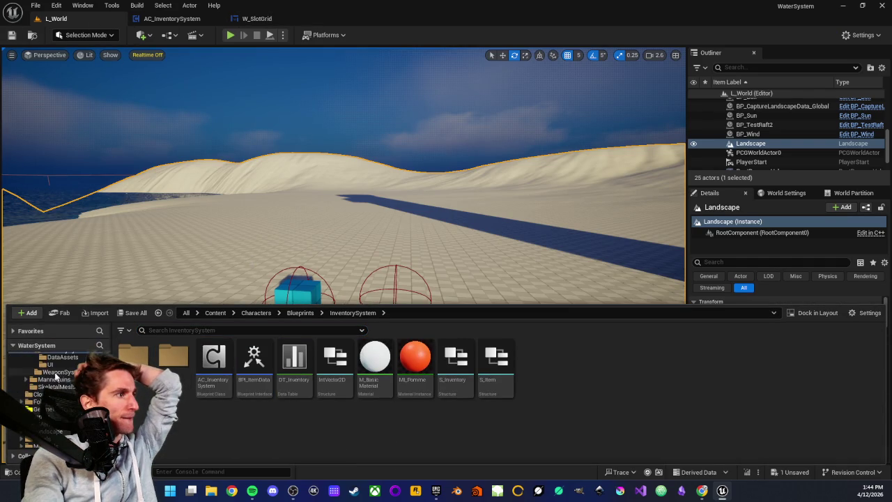
left_click(49, 417)
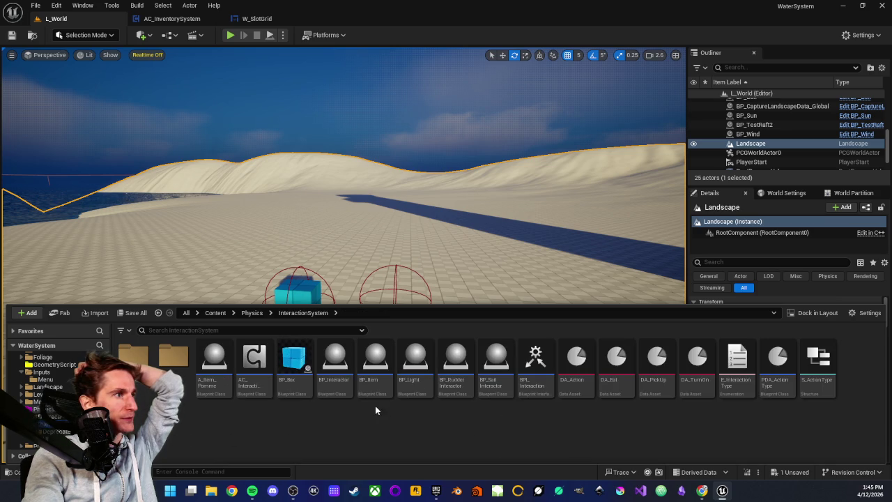
double_click(376, 376)
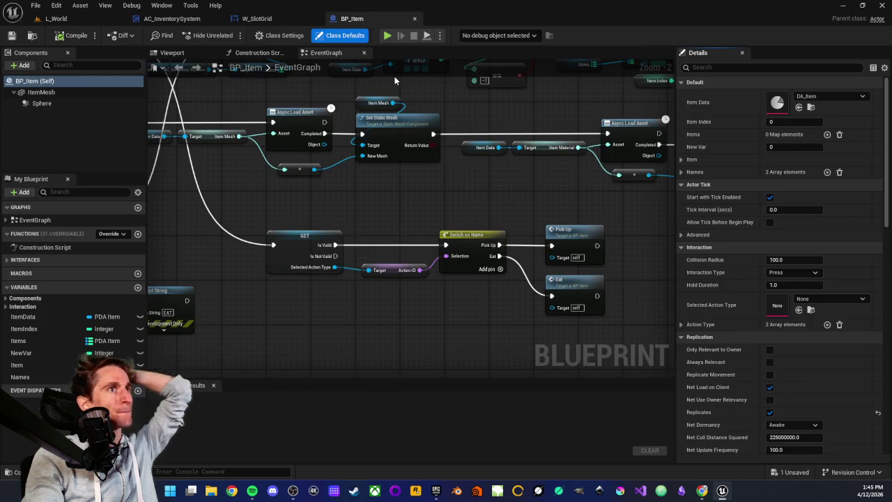
scroll(380, 305, "down", 4)
scroll(340, 241, "up", 1)
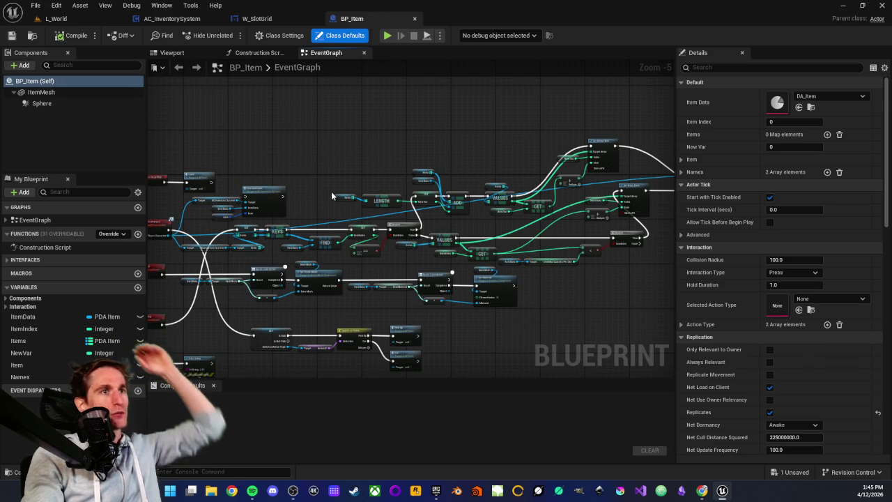
Bring up AC_InventorySystem's EventGraph, zoomed out and panned to show the inventory node network
left_click(181, 20)
scroll(300, 196, "down", 1)
mouse_move(299, 196)
left_mouse_down()
mouse_move(491, 165)
mouse_move(383, 167)
left_mouse_up()
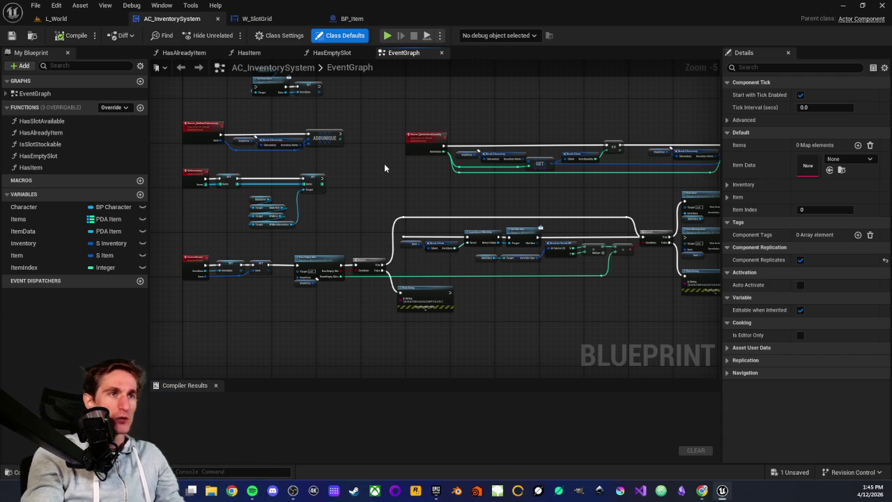
left_click_drag(381, 178, 357, 184)
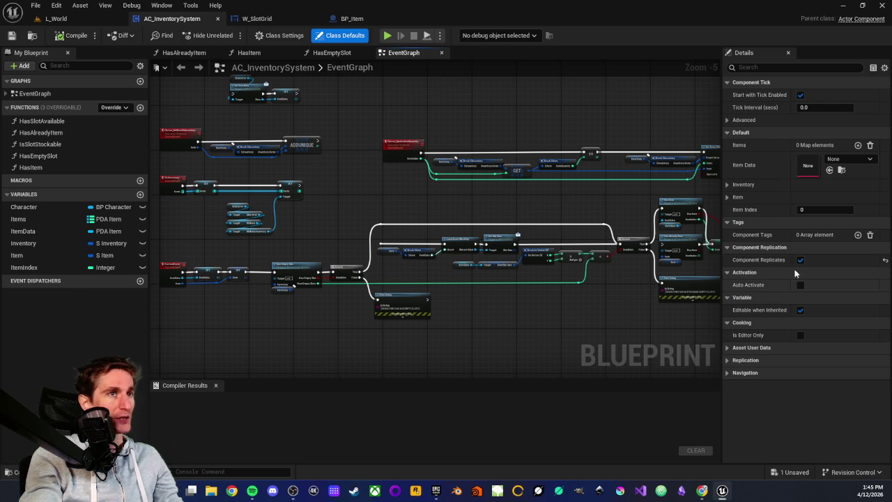
left_click_drag(386, 183, 352, 185)
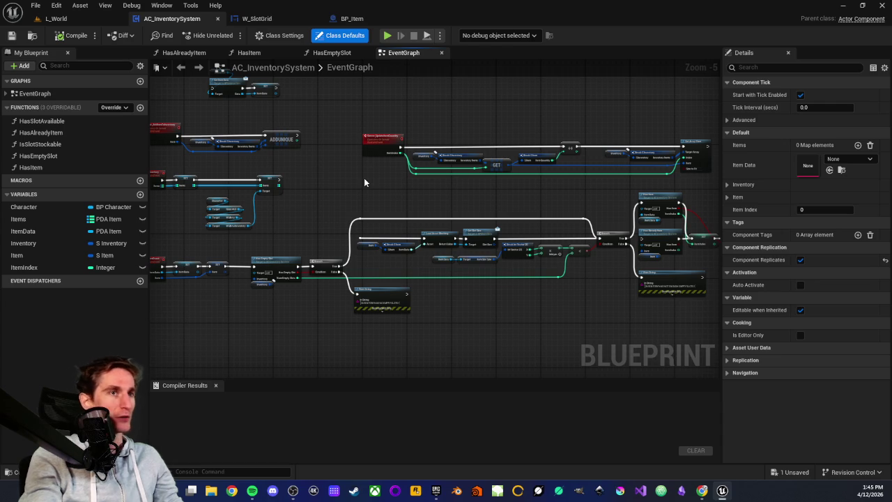
left_click_drag(364, 178, 326, 200)
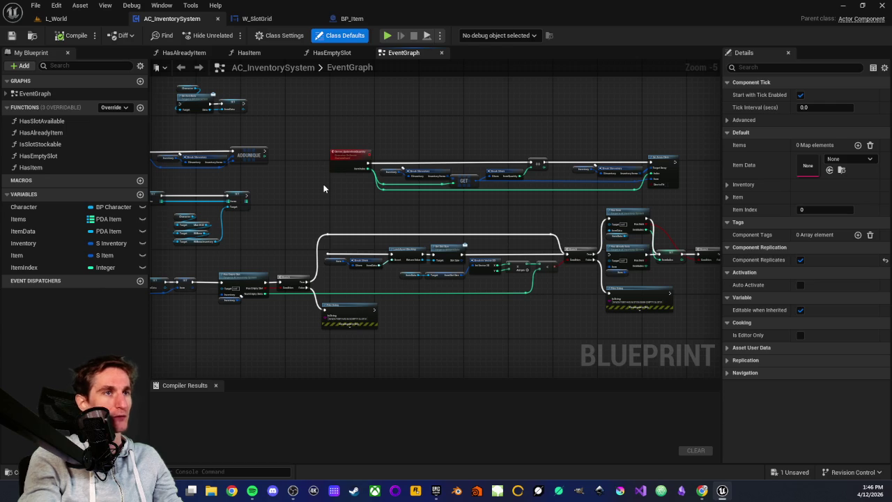
mouse_move(308, 185)
left_mouse_down()
mouse_move(366, 175)
mouse_move(431, 202)
left_mouse_up()
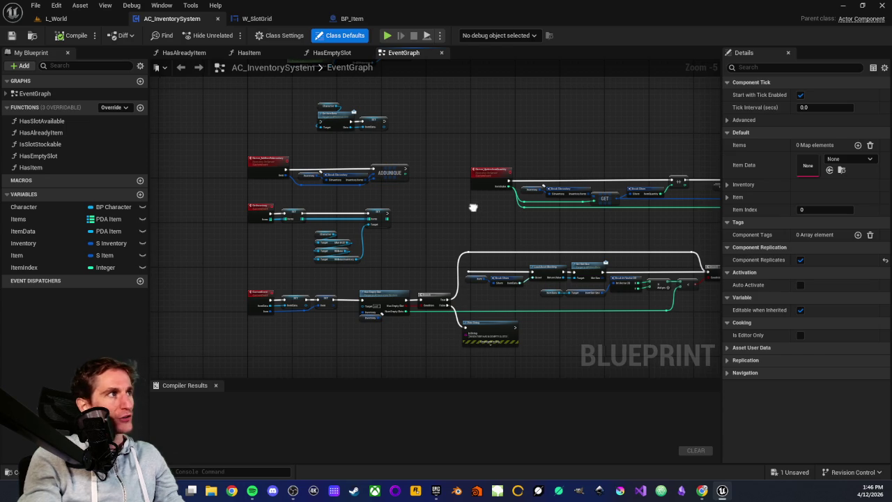
left_click_drag(468, 210, 452, 209)
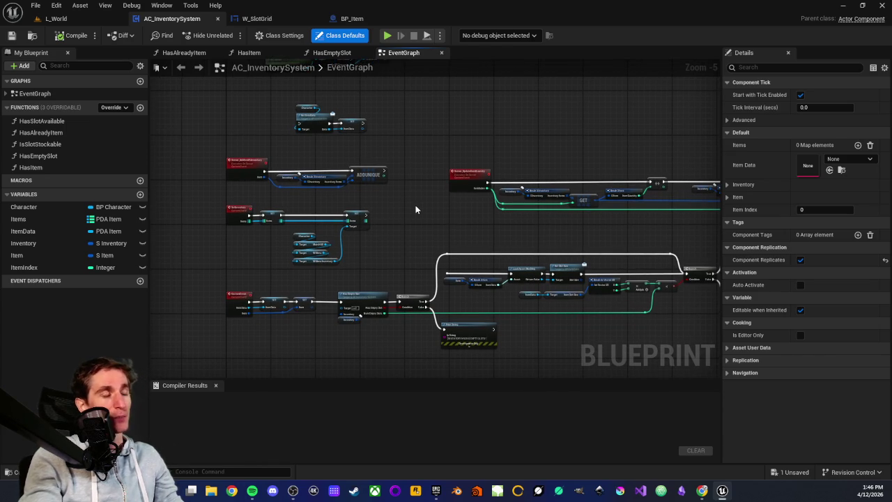
mouse_move(451, 212)
left_mouse_down()
mouse_move(418, 191)
mouse_move(396, 241)
mouse_move(429, 184)
mouse_move(414, 168)
mouse_move(390, 240)
left_mouse_up()
scroll(397, 235, "up", 1)
scroll(399, 230, "down", 2)
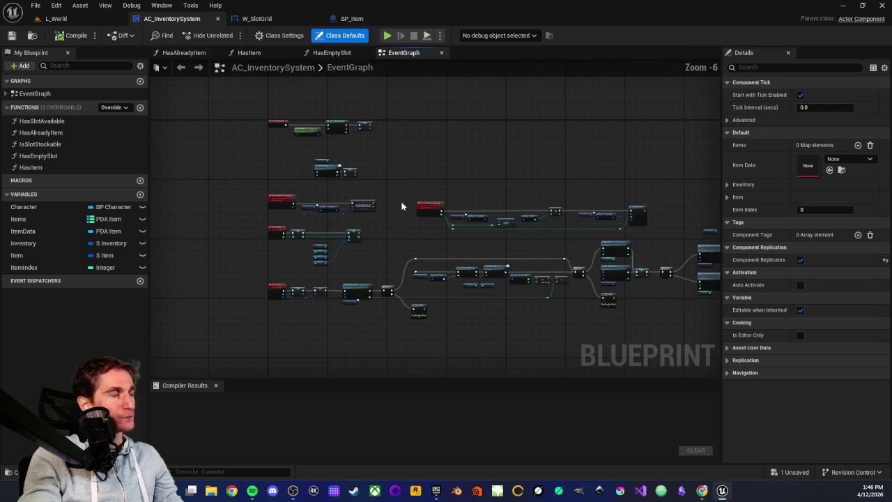
scroll(401, 221, "up", 2)
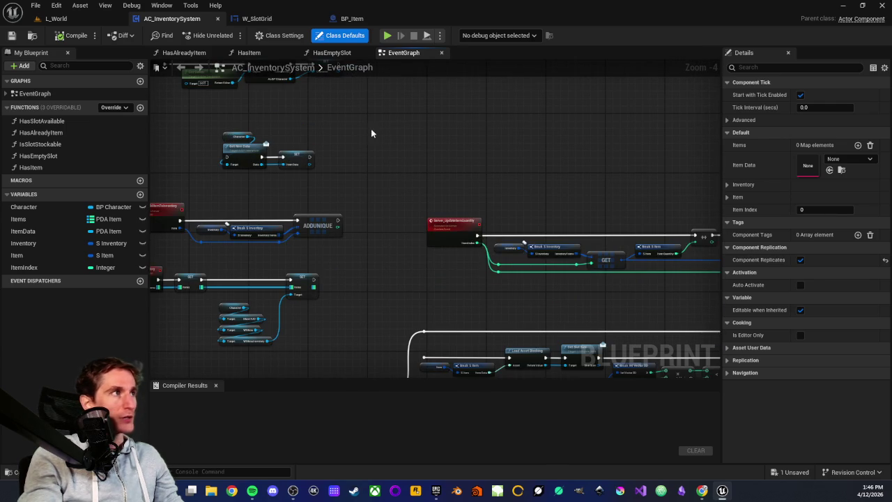
Zoom around the W_SlotGrid inventory layout in the designer, then go back to L_World
left_click(258, 23)
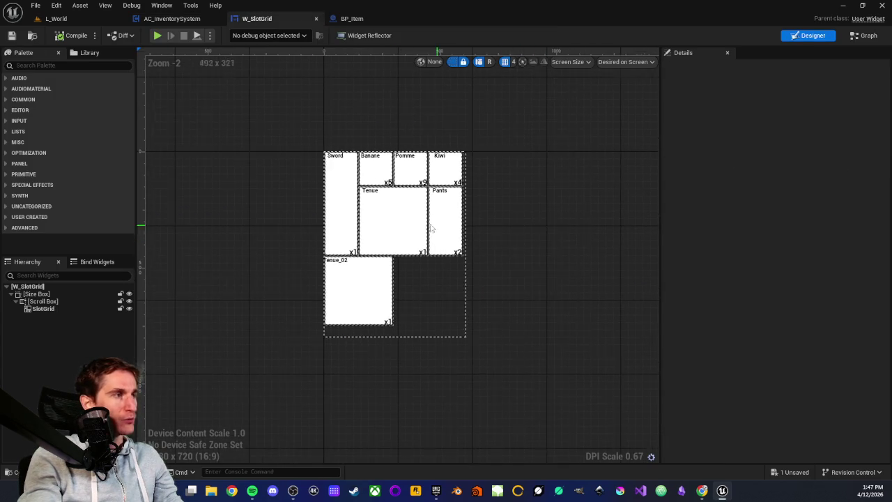
scroll(256, 209, "up", 3)
scroll(248, 213, "down", 1)
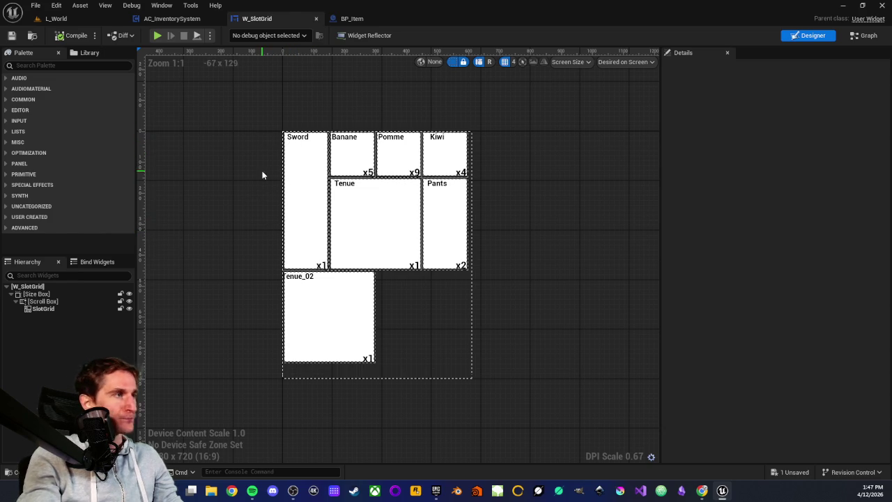
scroll(262, 181, "up", 1)
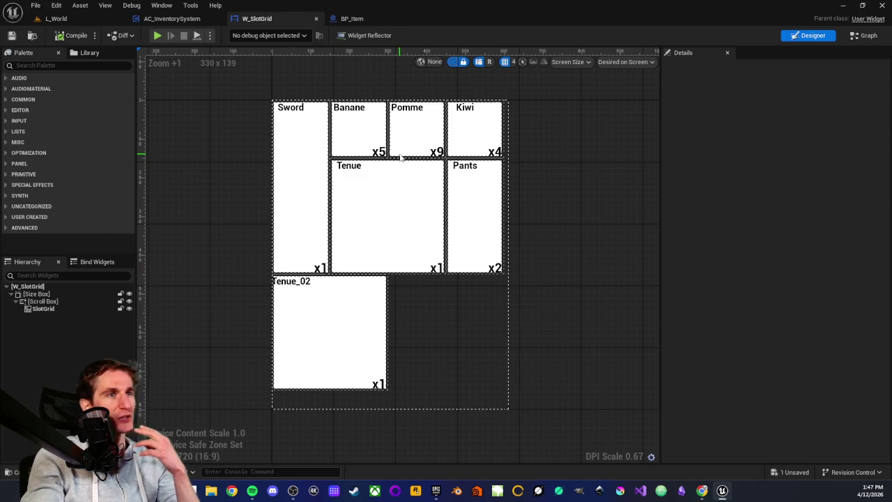
scroll(400, 157, "down", 1)
scroll(390, 164, "up", 1)
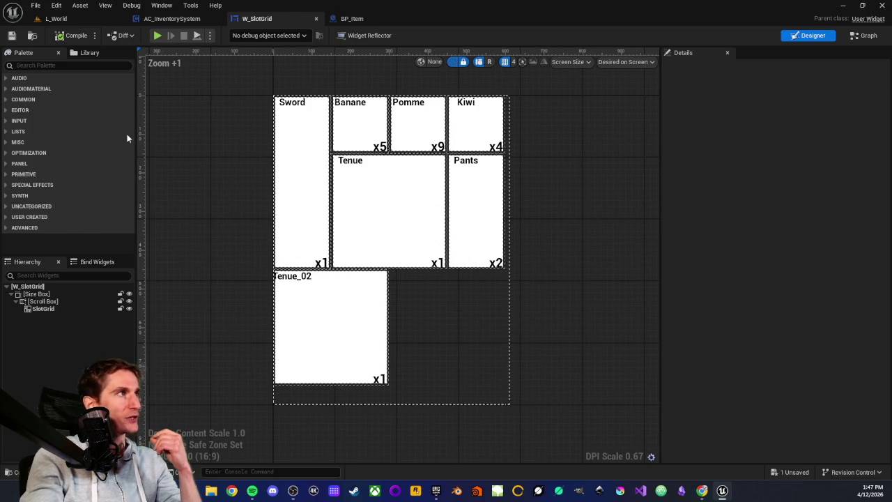
left_click(70, 18)
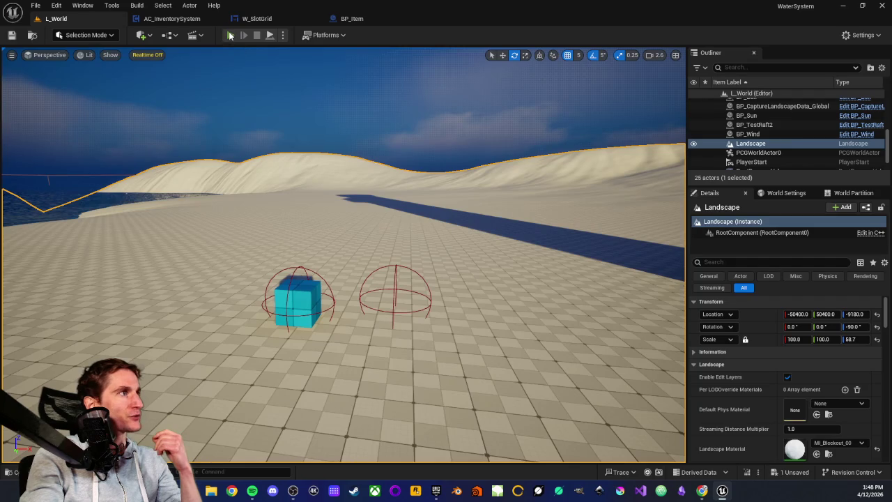
Play L_World, view the inventory grid (Sword, Banane, Pomme, Kiwi, Tenue, Pants), then open the Content Drawer
left_click(230, 35)
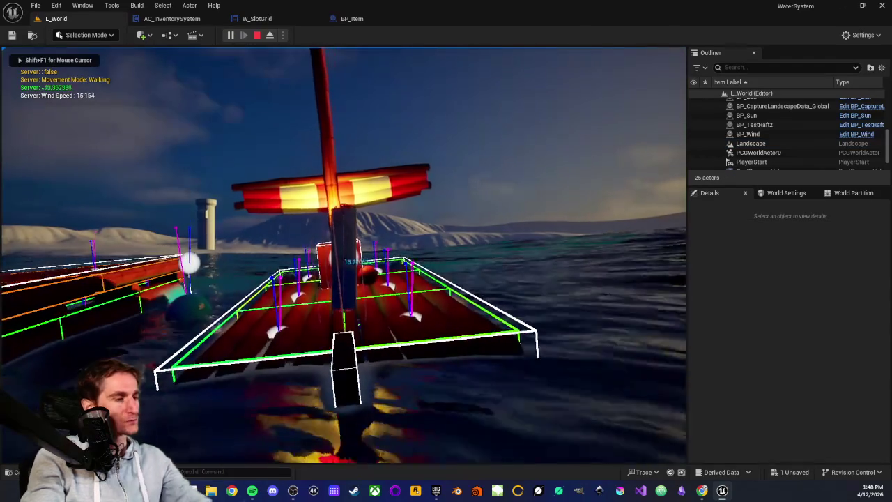
key("i")
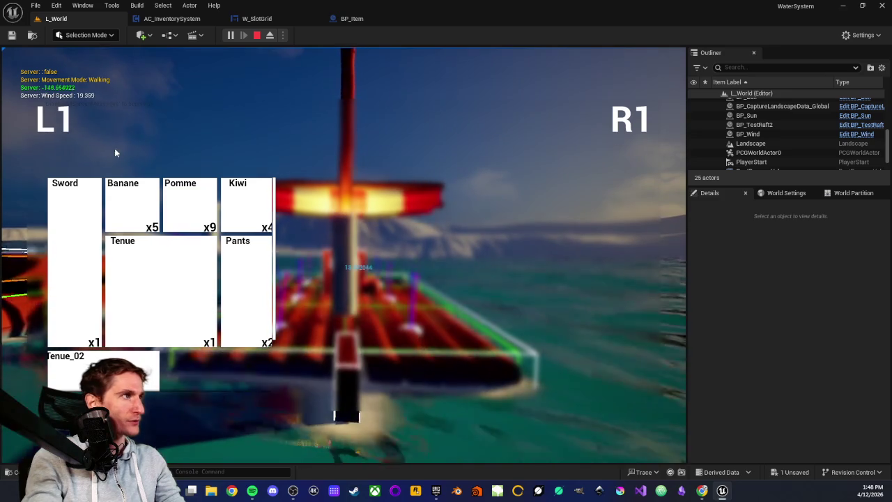
scroll(166, 277, "down", 2)
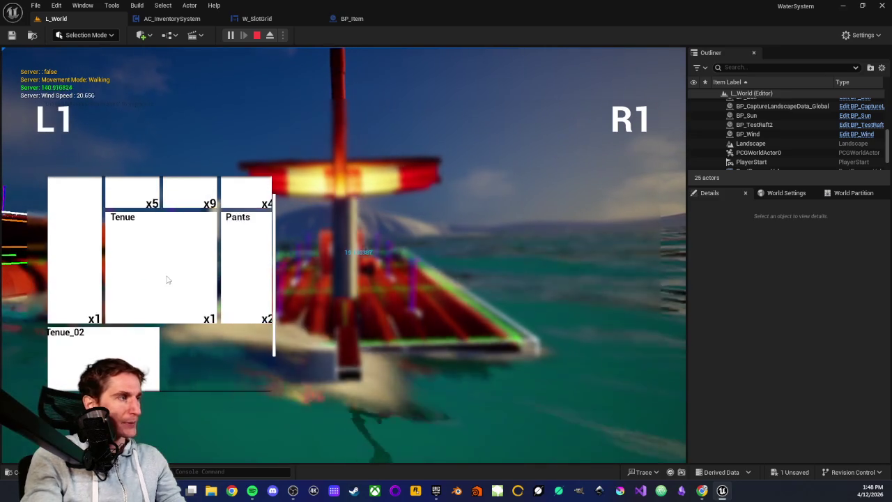
scroll(167, 279, "up", 2)
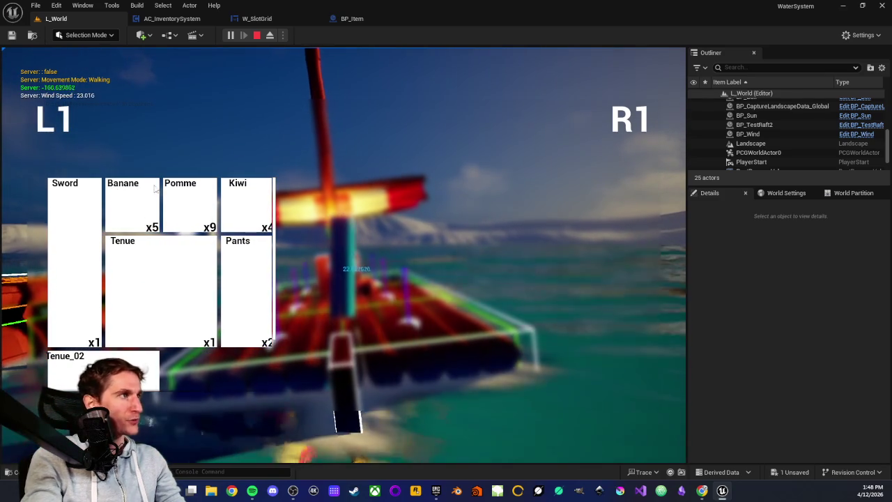
scroll(133, 195, "down", 1)
scroll(133, 205, "up", 1)
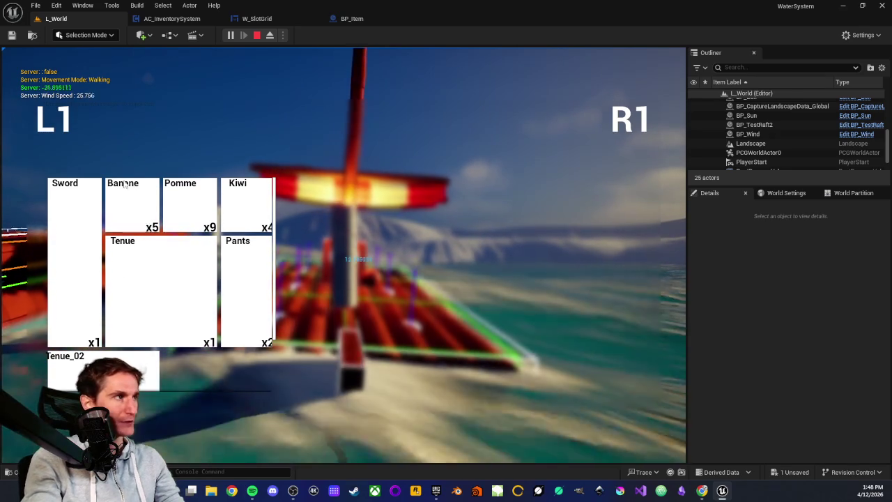
scroll(117, 234, "down", 1)
scroll(122, 229, "up", 1)
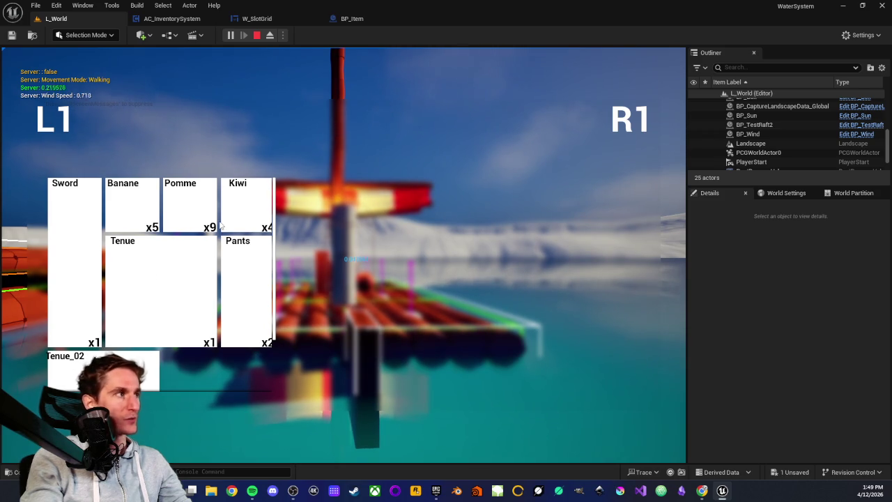
scroll(180, 255, "down", 2)
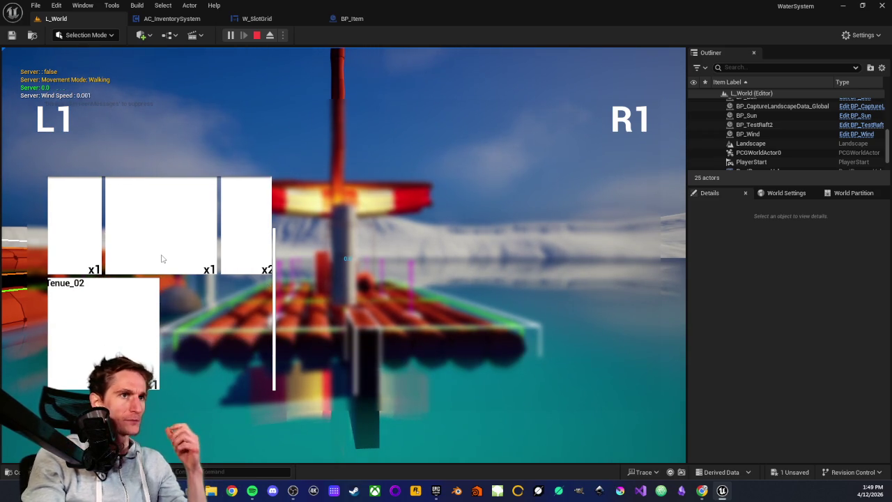
scroll(144, 303, "up", 2)
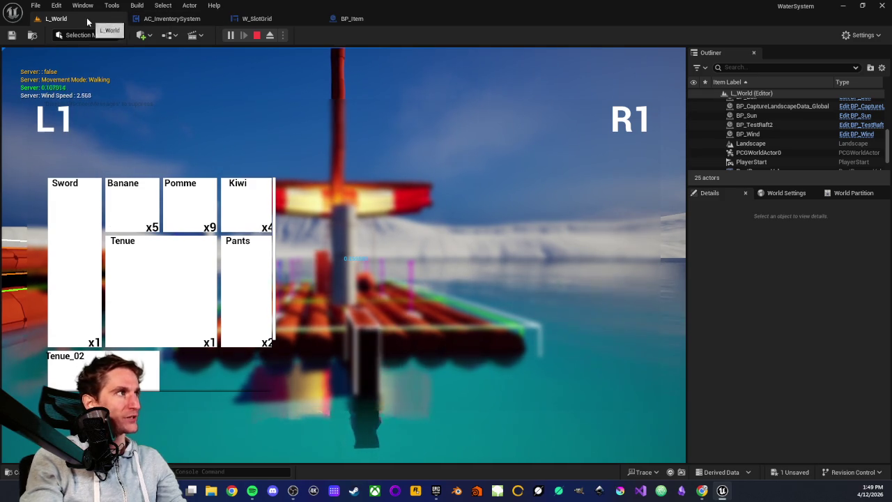
key("ctrl+space")
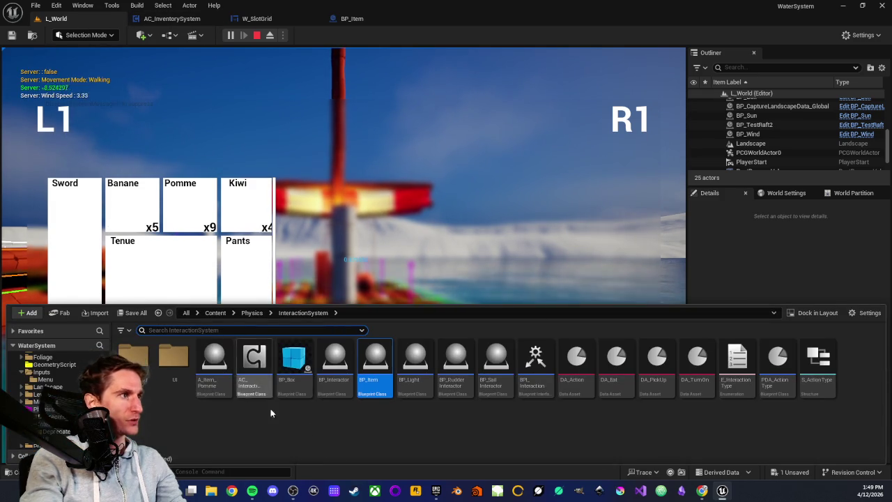
Open DA_Sword from the InventorySystem DataAssets folder, showing name Sword, max quantity 1, weight 10.0
scroll(56, 397, "up", 3)
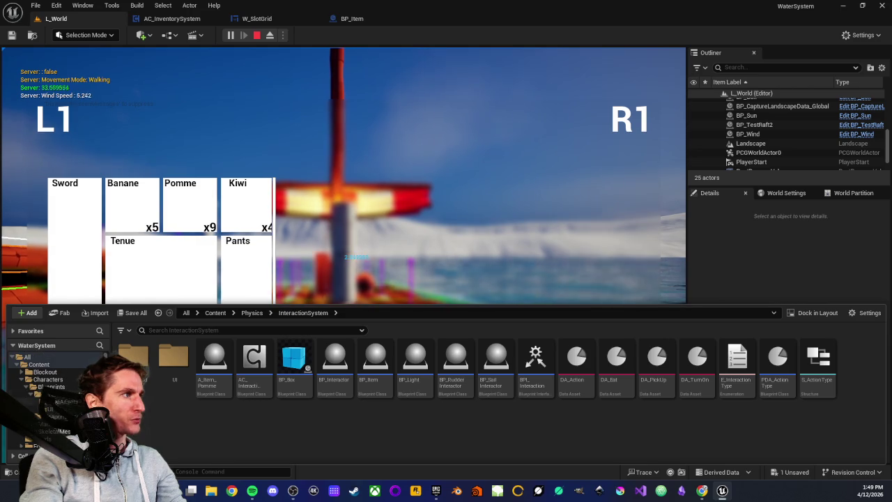
left_click(62, 386)
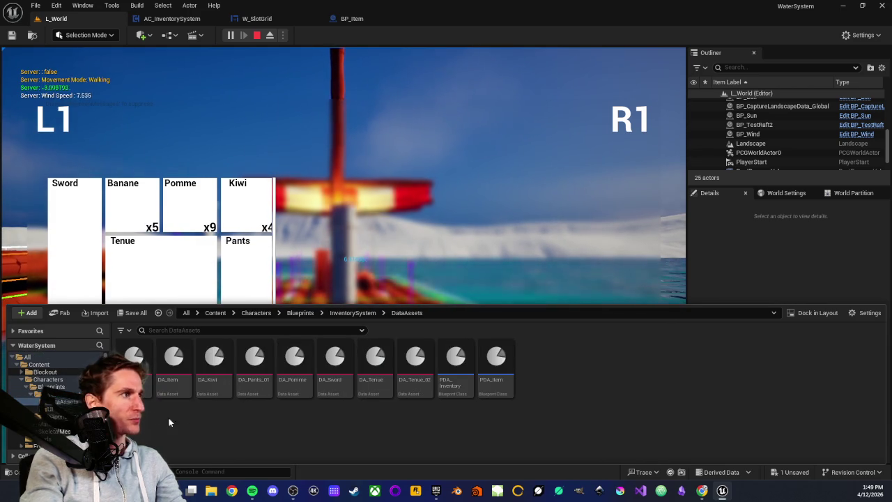
left_click(339, 391)
double_click(338, 392)
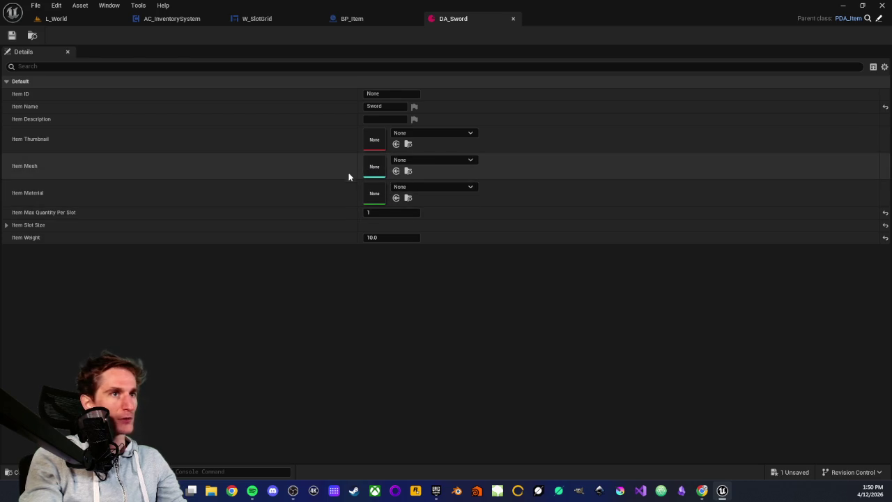
Expand DA_Sword's Item Slot Size to confirm 1 by 3, then close the asset
left_click(5, 225)
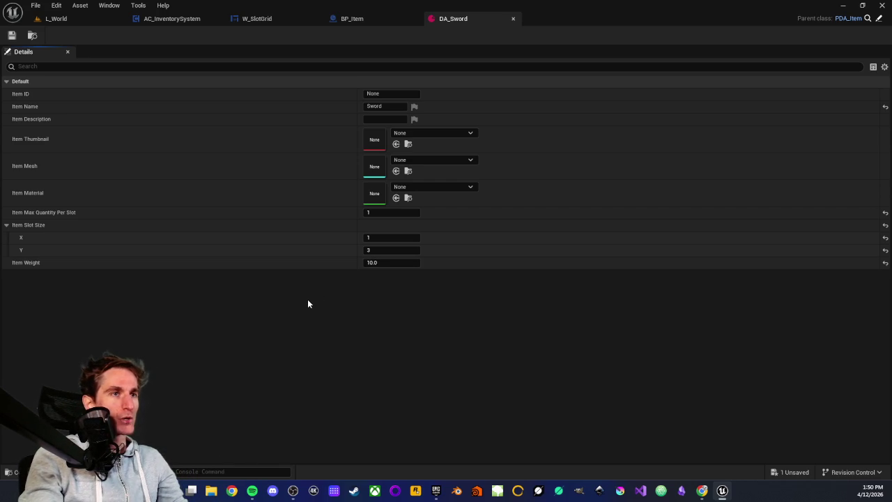
left_click(513, 19)
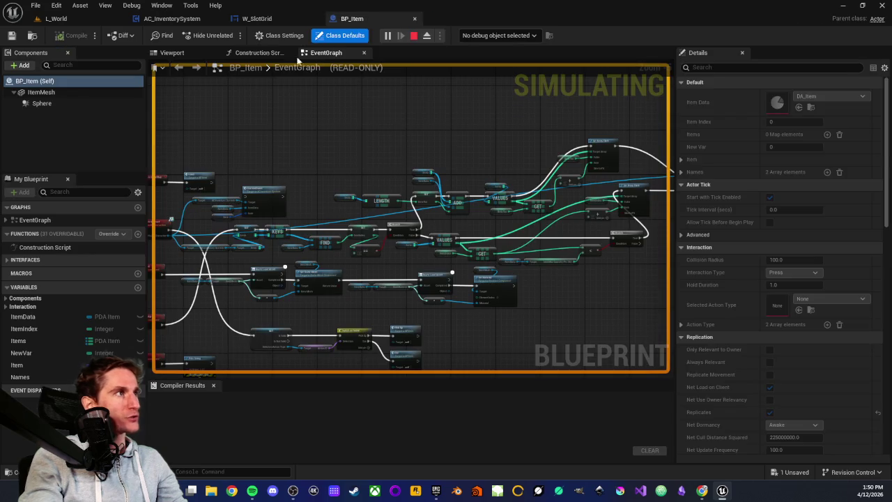
Switch to the W_SlotGrid designer showing the Sword, Banane, Pomme, Kiwi, Tenue, Pants and Tenue_02 slots
left_click(254, 19)
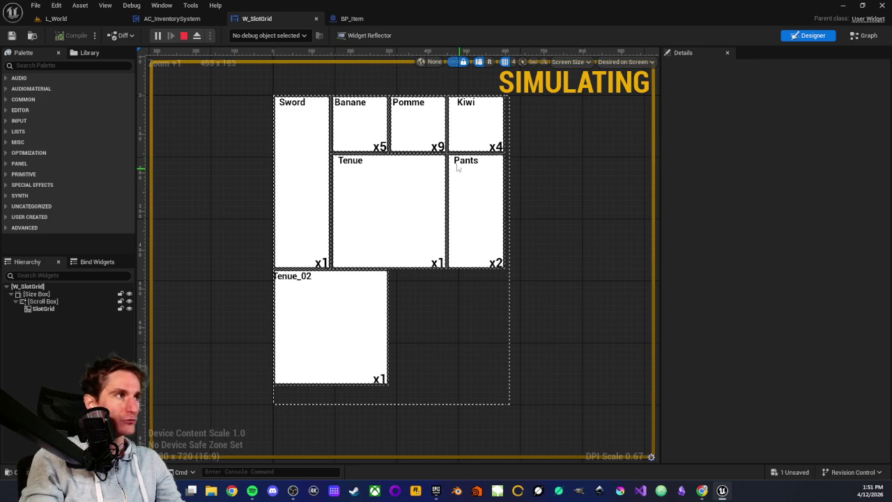
Stop the play-in-editor session and return to the BP_Item blueprint graph
key("Escape")
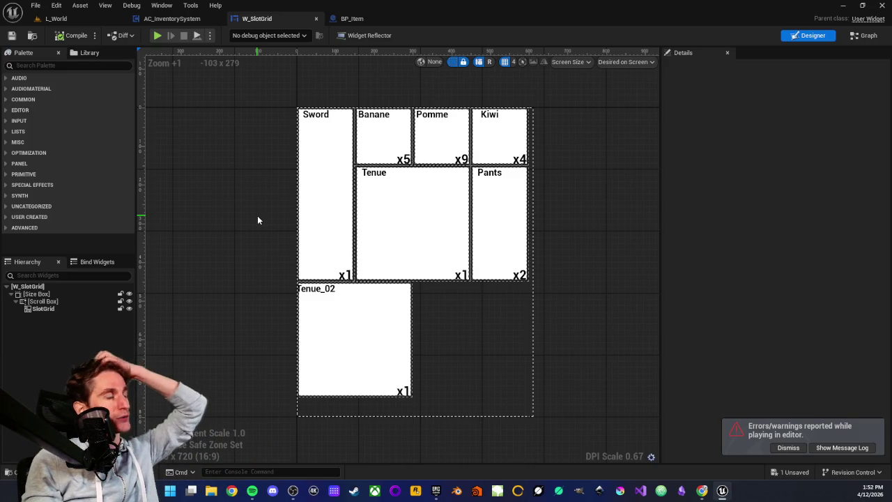
left_click(352, 18)
Zoom into BP_Item's EventGraph and select the SET Items node to show its map settings
scroll(378, 192, "up", 1)
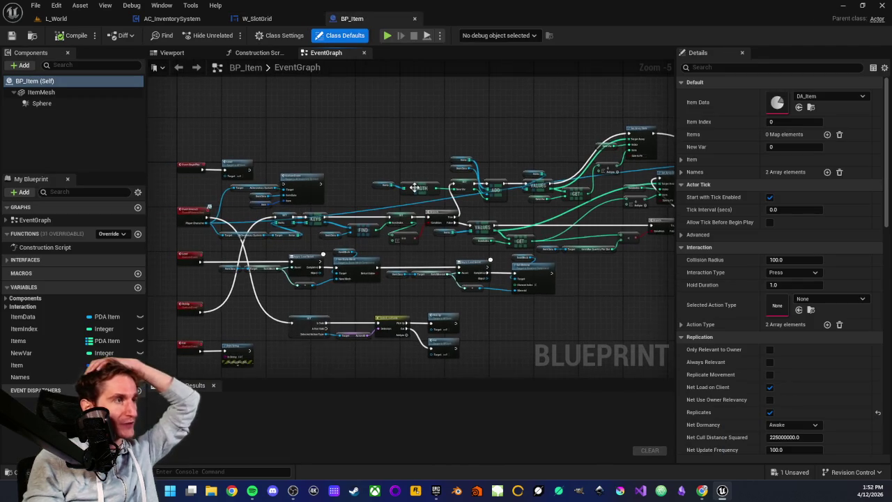
left_click_drag(380, 185, 487, 190)
right_click(331, 273)
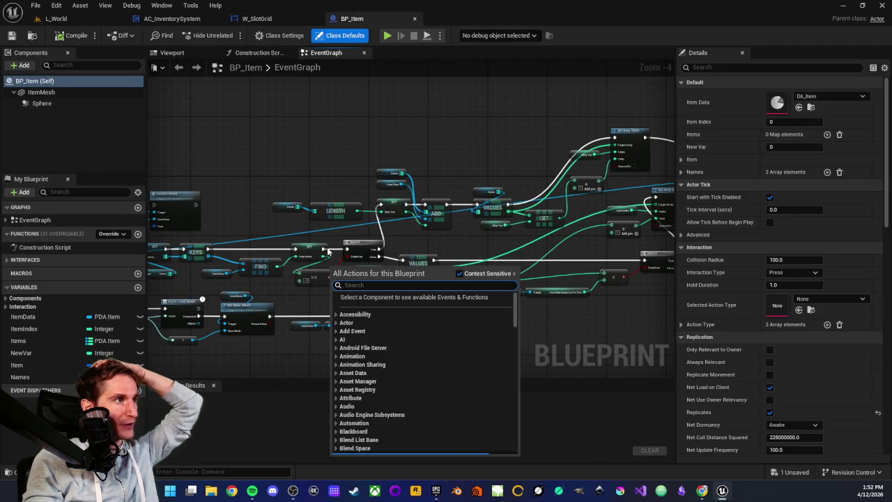
key("Escape")
scroll(343, 246, "up", 2)
left_click_drag(344, 246, 432, 209)
scroll(450, 216, "up", 2)
left_click(450, 213)
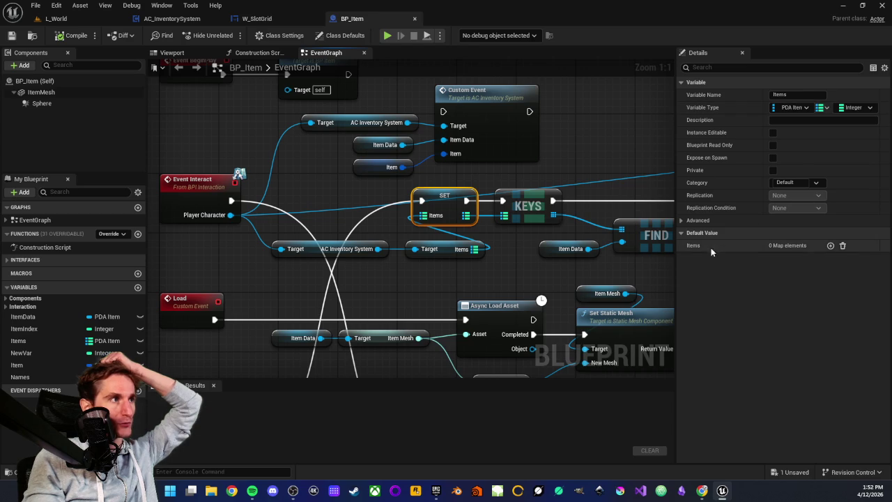
Add an element to the Items default map, then remove it without picking an asset
left_click(829, 246)
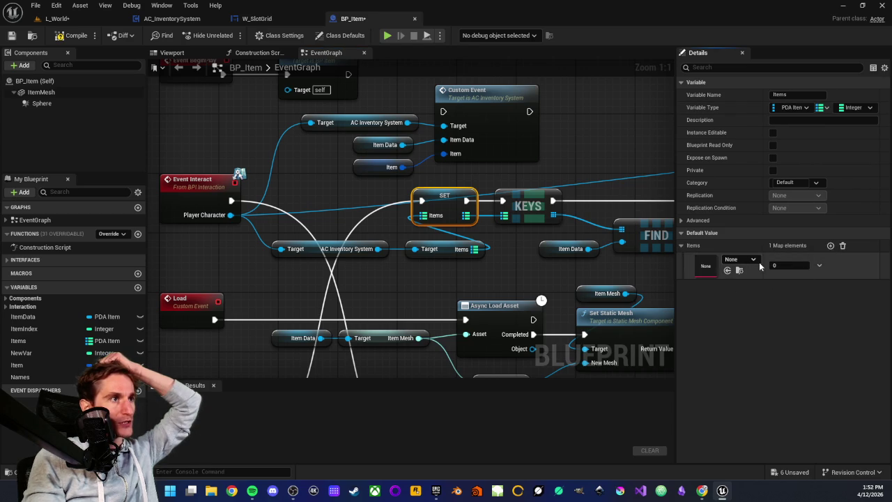
left_click(752, 259)
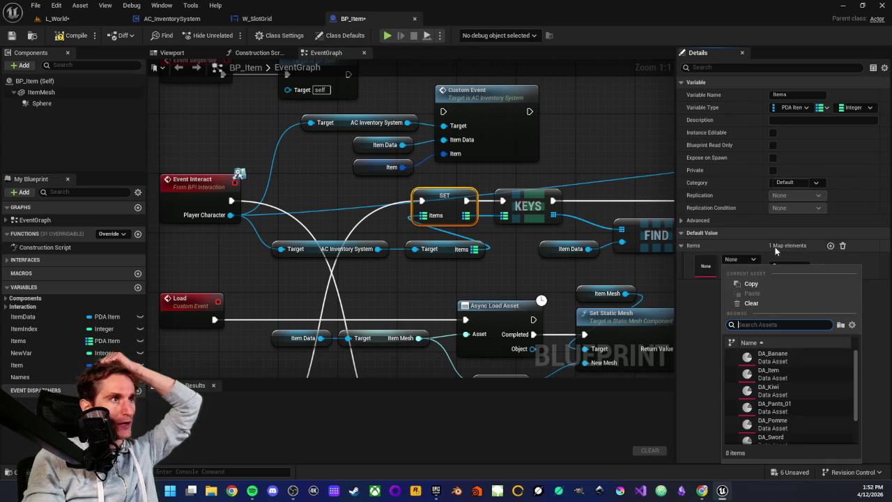
left_click(802, 249)
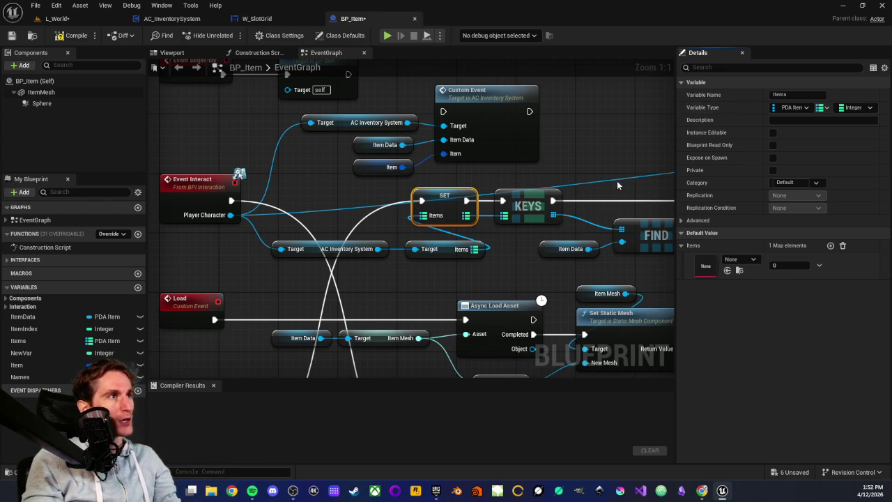
left_click(842, 245)
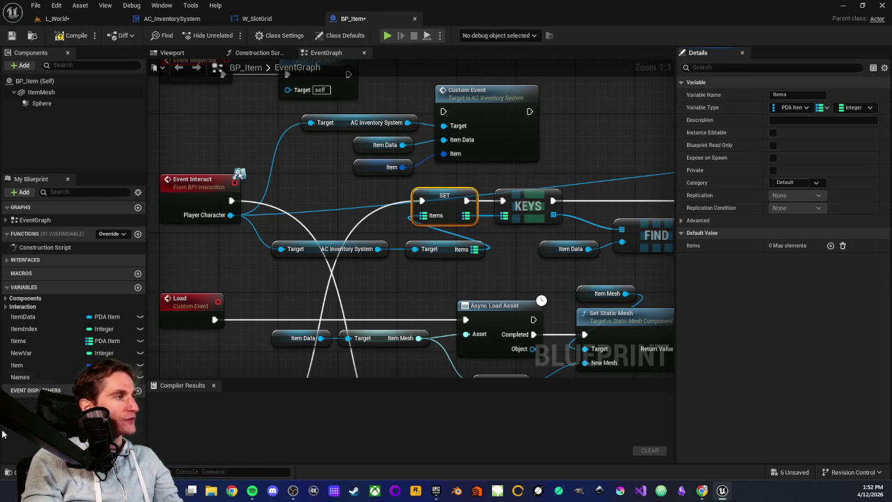
Open the Content Drawer, go to the InventorySystem folder and select S_Item
left_click(31, 472)
left_click(305, 426)
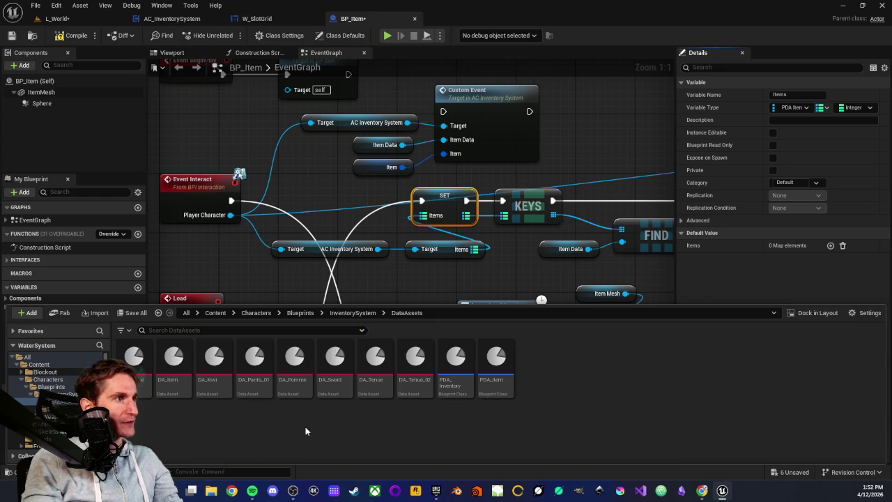
left_click(345, 316)
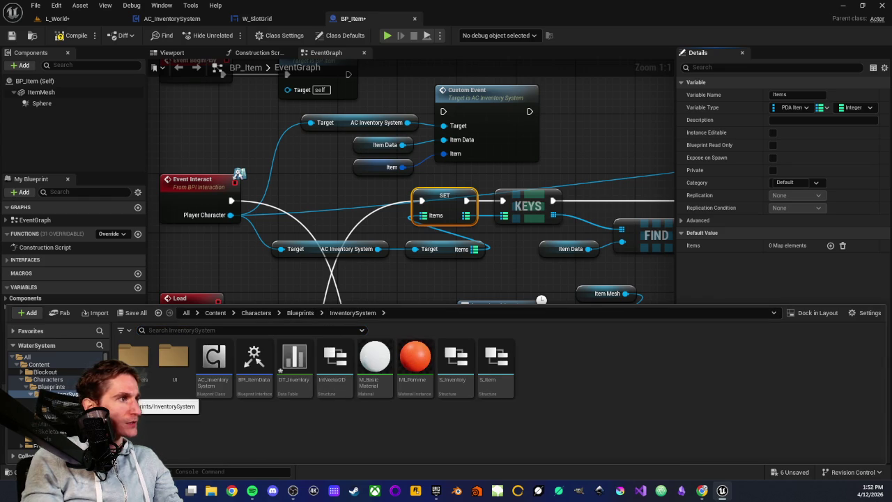
left_click(494, 376)
Open the S_Item structure to review its fields, then return to BP_Item's EventGraph
double_click(495, 376)
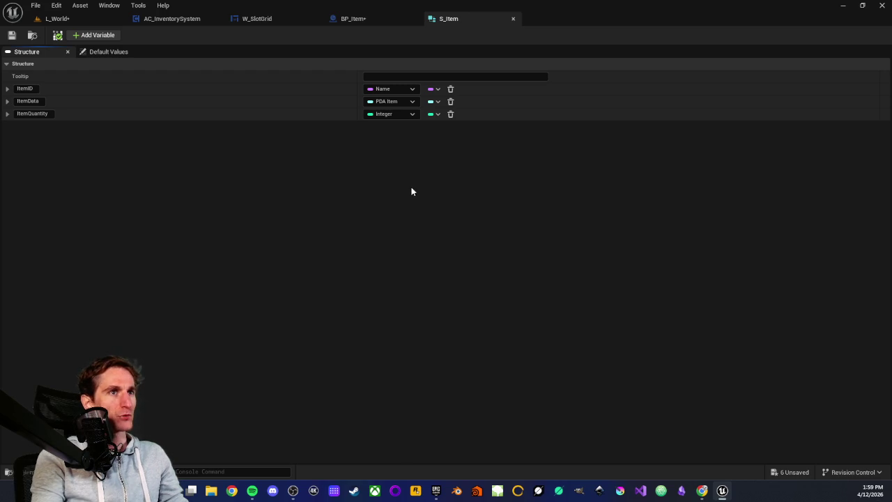
left_click(371, 19)
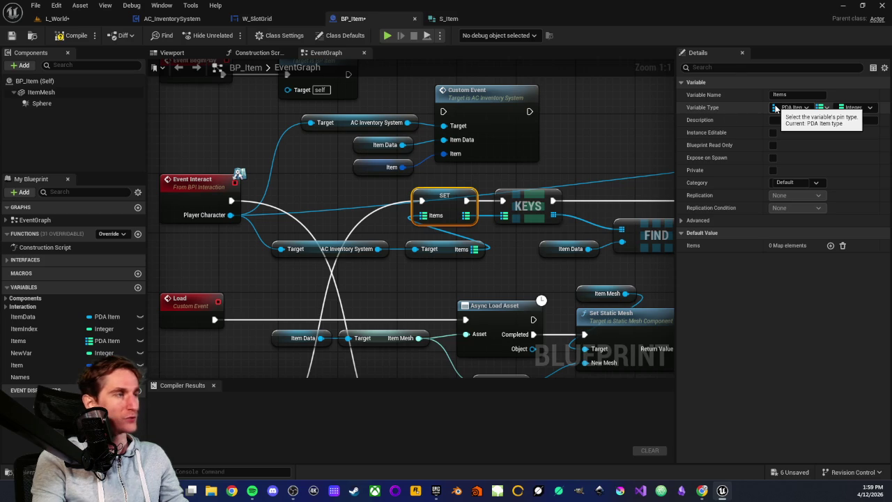
scroll(500, 150, "down", 2)
left_click(500, 150)
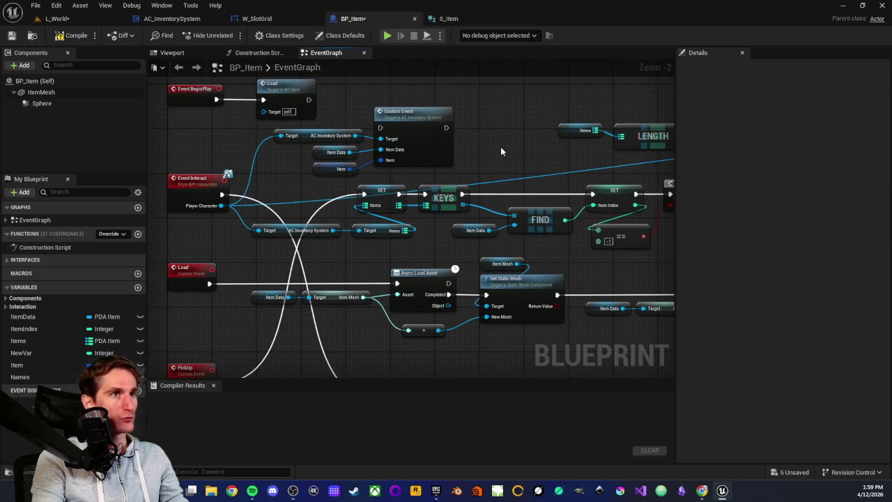
scroll(501, 151, "down", 2)
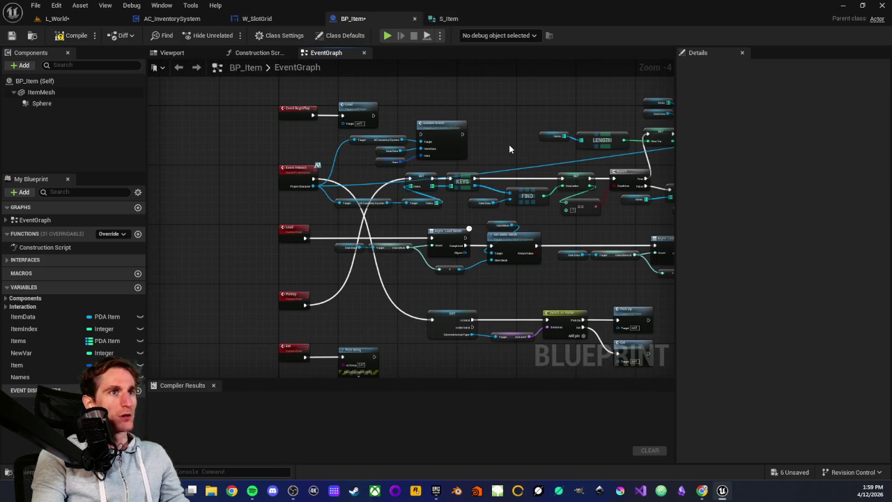
scroll(518, 141, "up", 2)
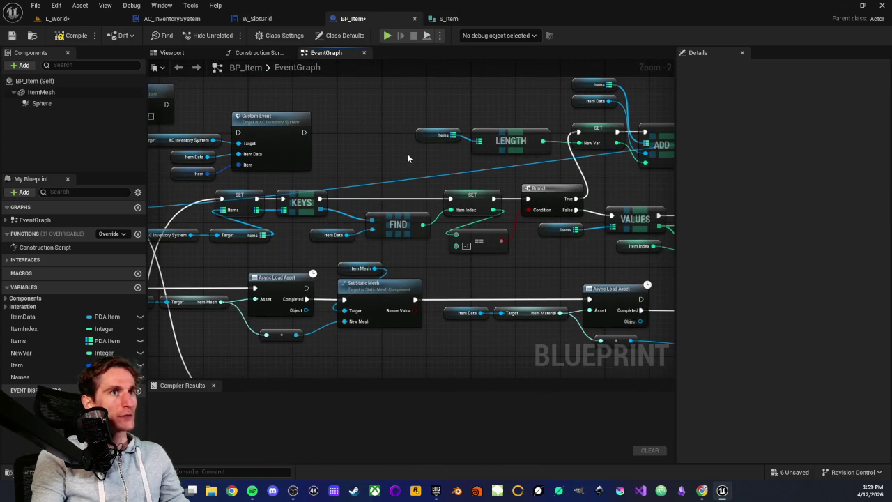
left_click_drag(381, 164, 345, 157)
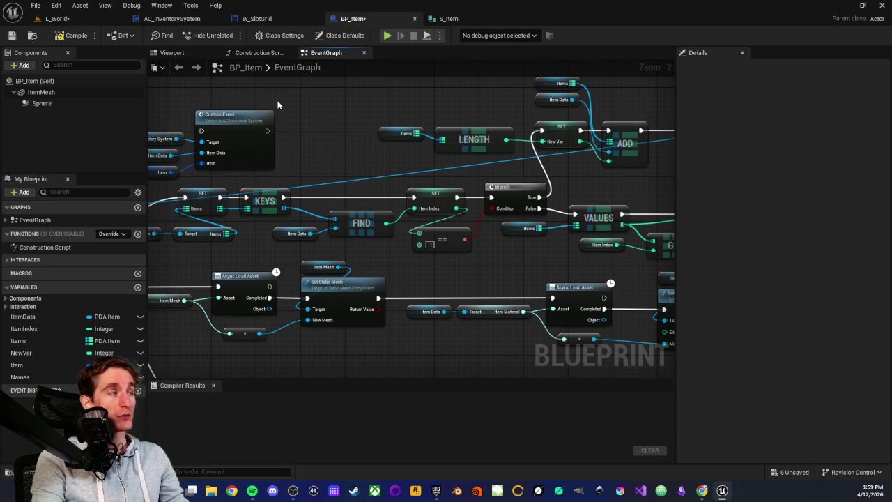
left_click_drag(384, 149, 370, 163)
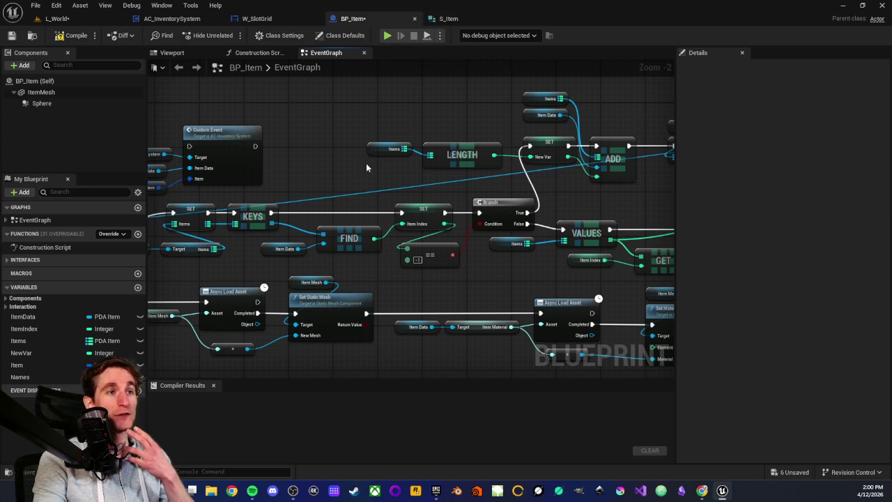
left_click_drag(358, 168, 317, 200)
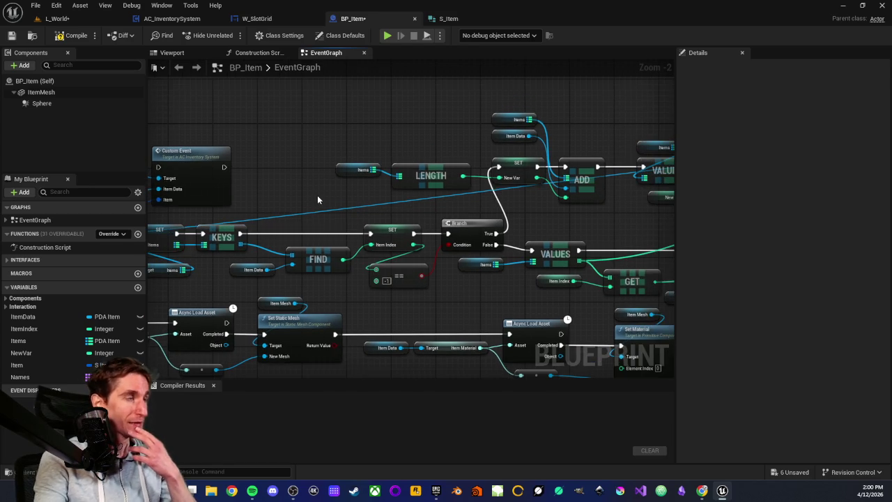
scroll(324, 179, "down", 2)
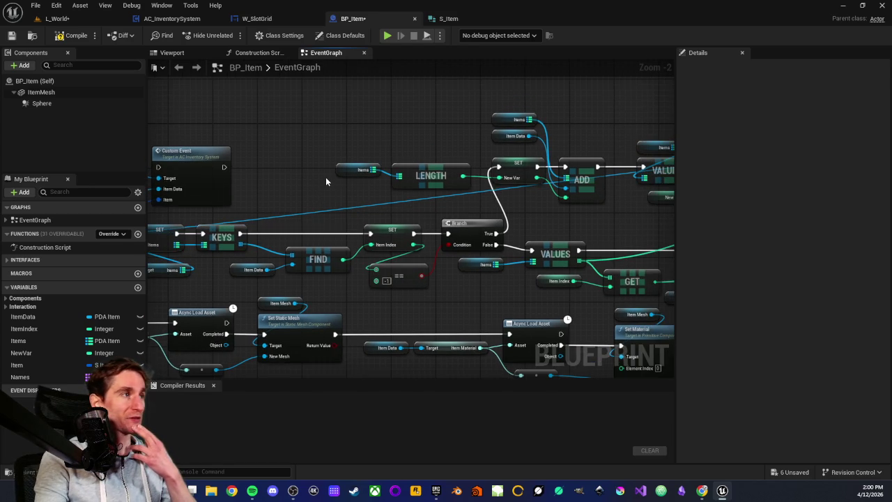
scroll(326, 173, "up", 5)
scroll(303, 178, "down", 3)
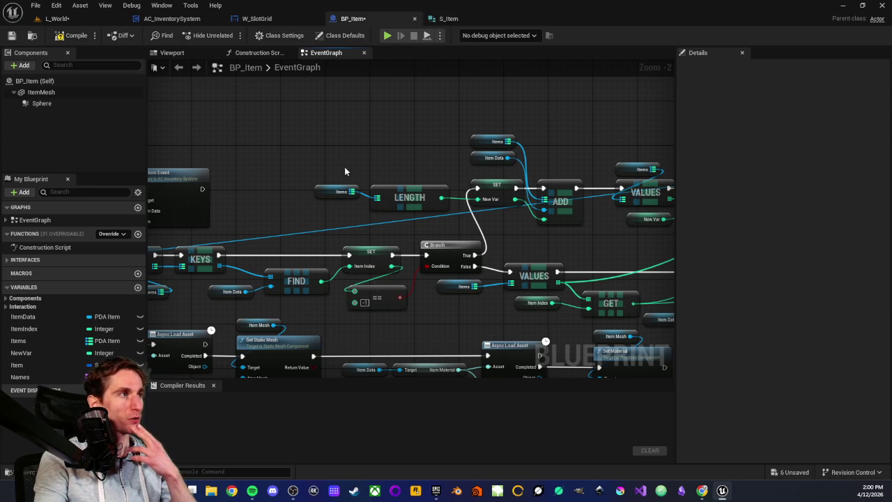
left_click_drag(328, 161, 420, 220)
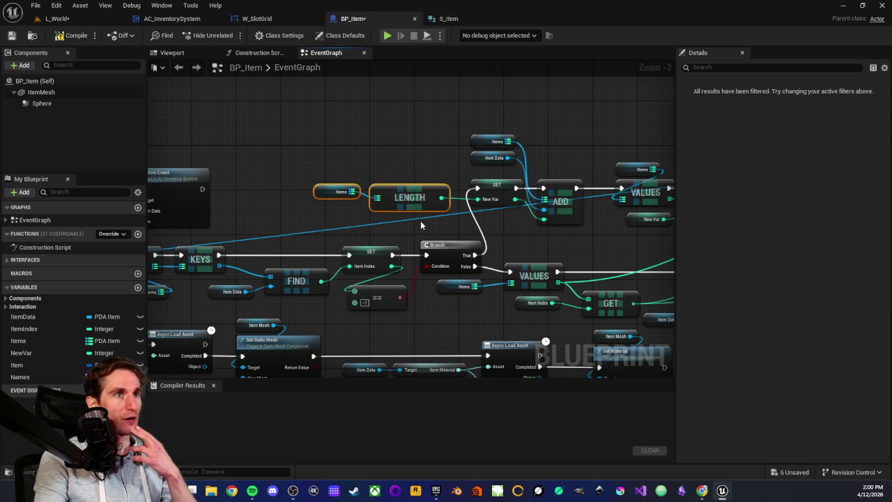
left_click(434, 228)
left_click_drag(319, 150, 446, 236)
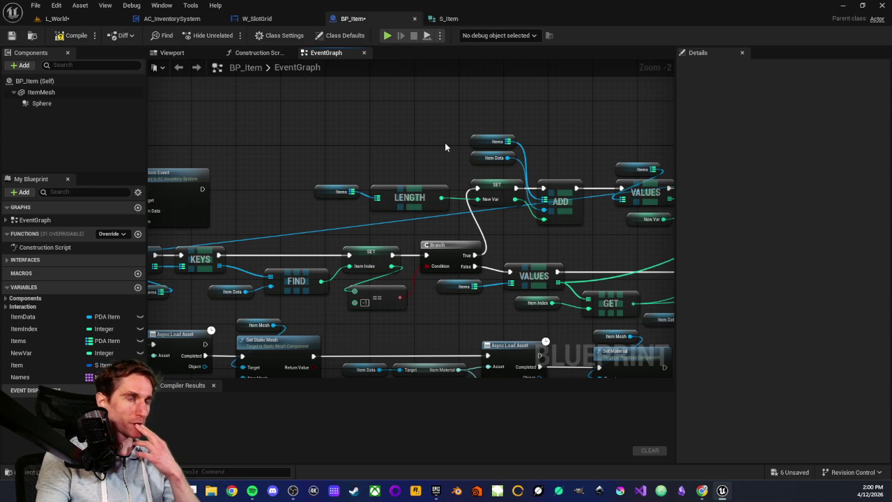
Repeatedly box-select and deselect the Items and LENGTH nodes in BP_Item's graph
left_click_drag(334, 155, 390, 202)
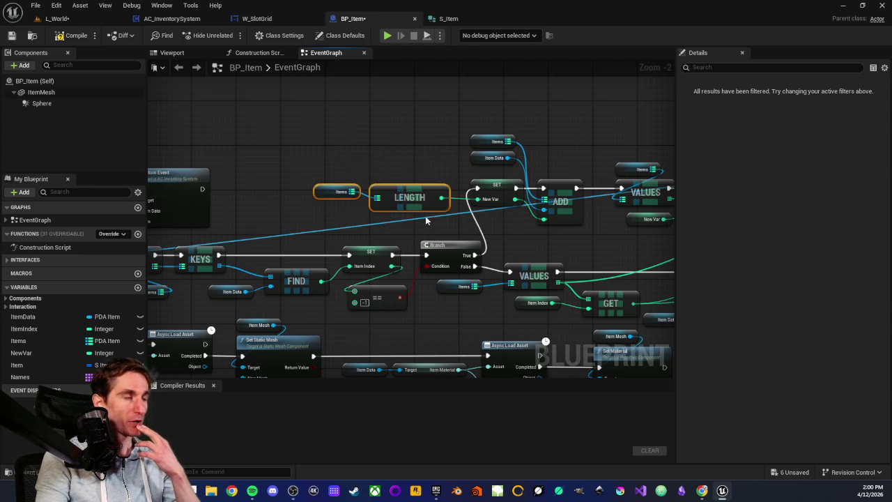
left_click(331, 170)
left_click_drag(313, 146, 389, 209)
left_click(324, 159)
left_click_drag(324, 160, 416, 215)
left_click(400, 167)
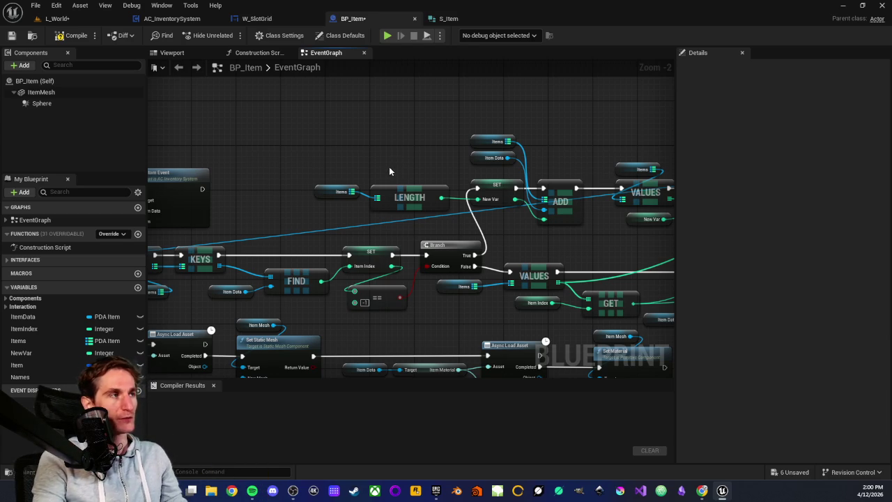
left_click_drag(302, 161, 453, 226)
left_click(453, 226)
left_click_drag(310, 162, 457, 225)
left_click(457, 225)
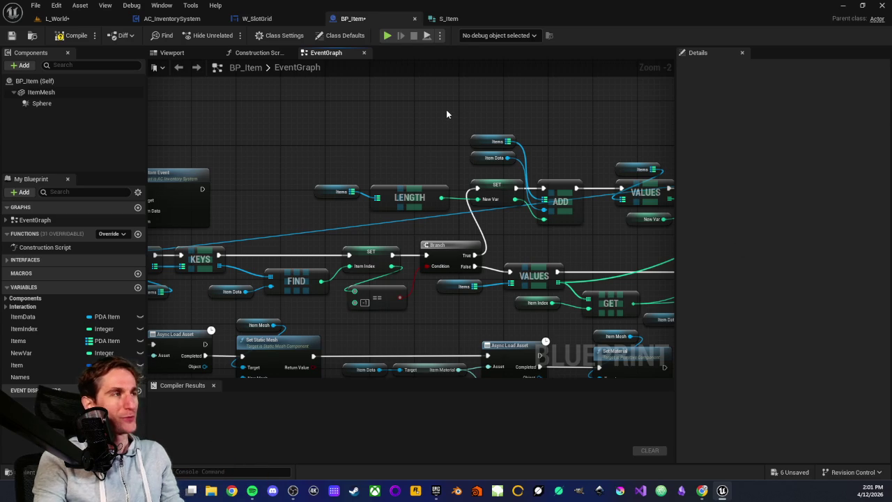
left_click_drag(291, 163, 458, 222)
left_click(310, 152)
mouse_move(294, 153)
left_mouse_down()
mouse_move(467, 236)
mouse_move(464, 224)
left_mouse_up()
left_click(464, 224)
Reselect the Items and LENGTH nodes, pan the graph, and switch to AC_InventorySystem
scroll(377, 162, "down", 1)
left_click_drag(295, 175, 448, 220)
left_click(453, 223)
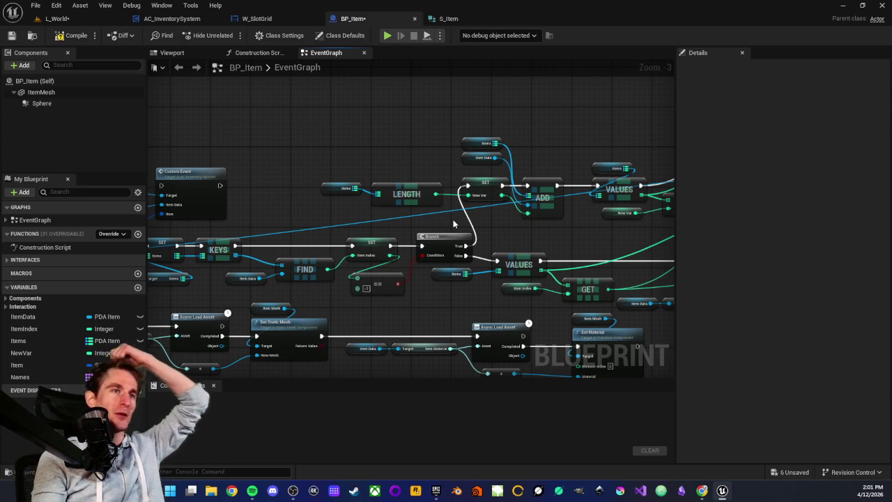
left_click_drag(310, 163, 456, 222)
mouse_move(377, 129)
left_mouse_down()
mouse_move(392, 155)
mouse_move(290, 126)
mouse_move(312, 162)
mouse_move(390, 156)
mouse_move(336, 148)
left_mouse_up()
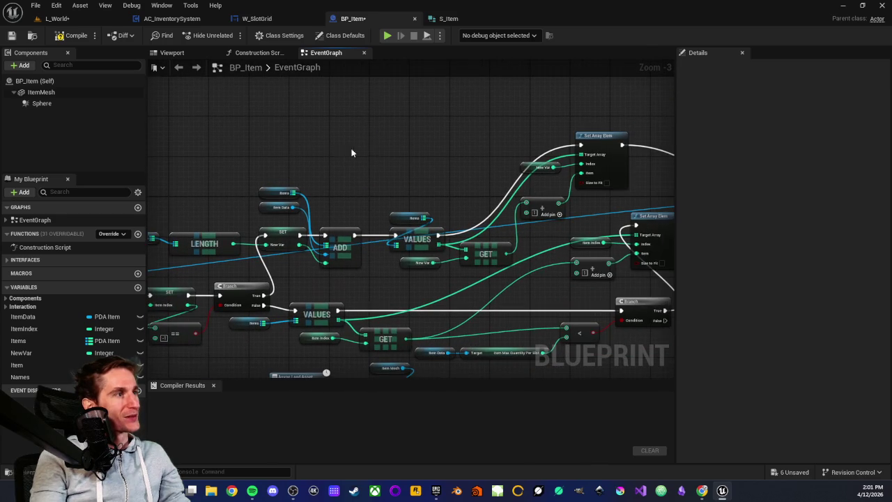
mouse_move(414, 168)
left_mouse_down()
mouse_move(315, 147)
mouse_move(340, 176)
mouse_move(360, 178)
left_mouse_up()
left_click(171, 18)
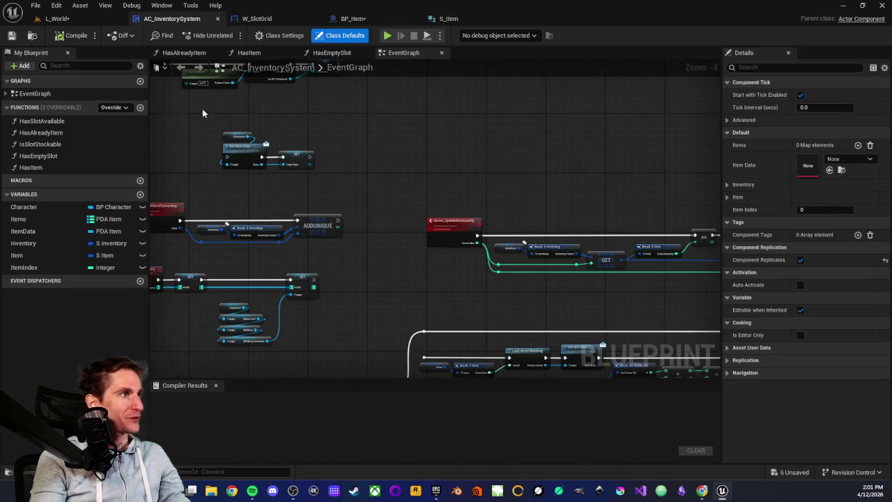
scroll(325, 263, "up", 5)
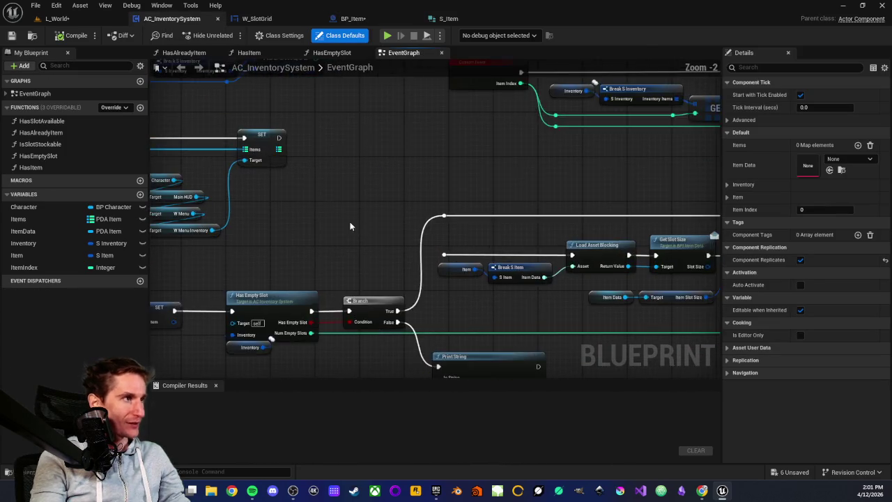
left_click_drag(382, 161, 306, 164)
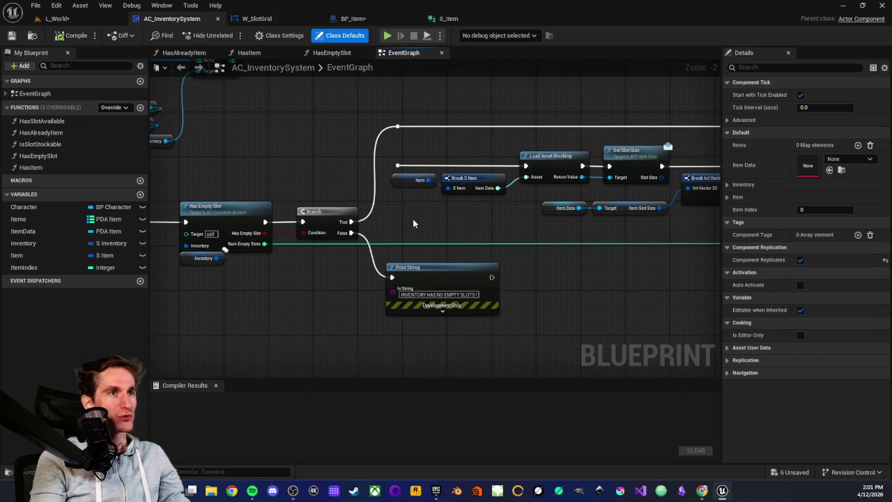
mouse_move(665, 139)
left_mouse_down()
mouse_move(551, 146)
mouse_move(328, 291)
mouse_move(311, 278)
left_mouse_up()
scroll(311, 278, "up", 2)
left_click_drag(306, 209, 433, 245)
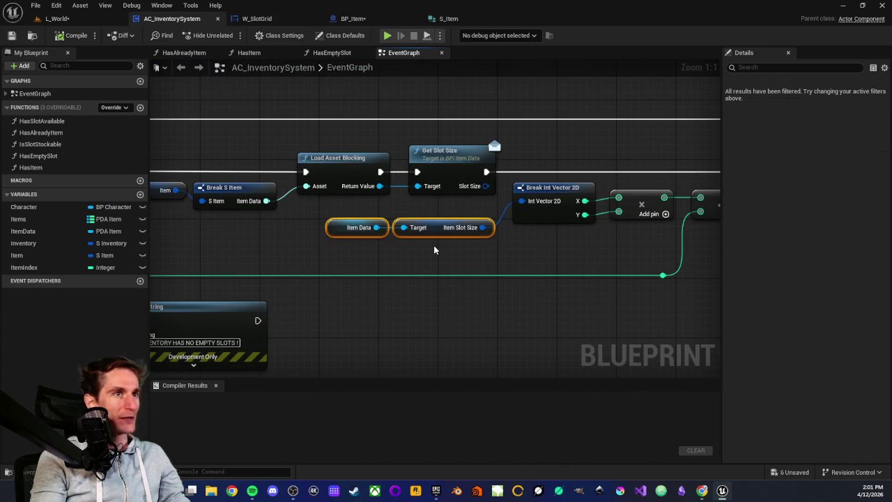
left_click(434, 245)
scroll(428, 248, "down", 6)
scroll(398, 252, "up", 1)
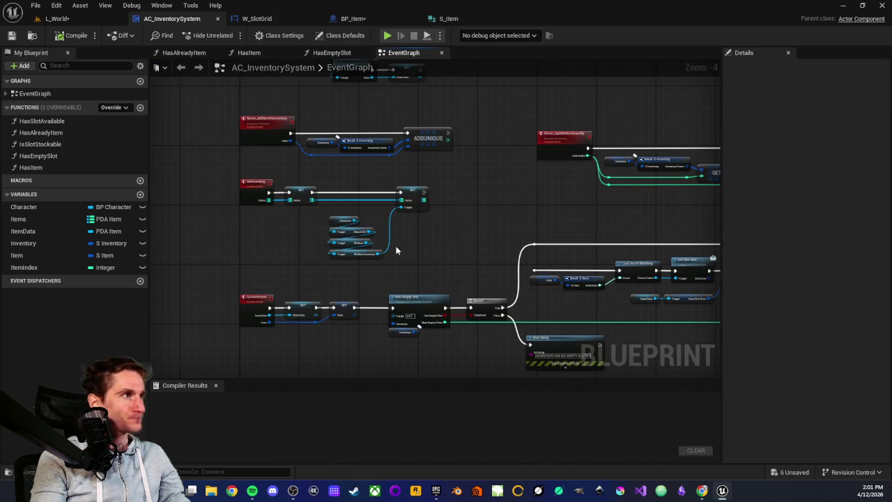
left_click_drag(437, 229, 419, 266)
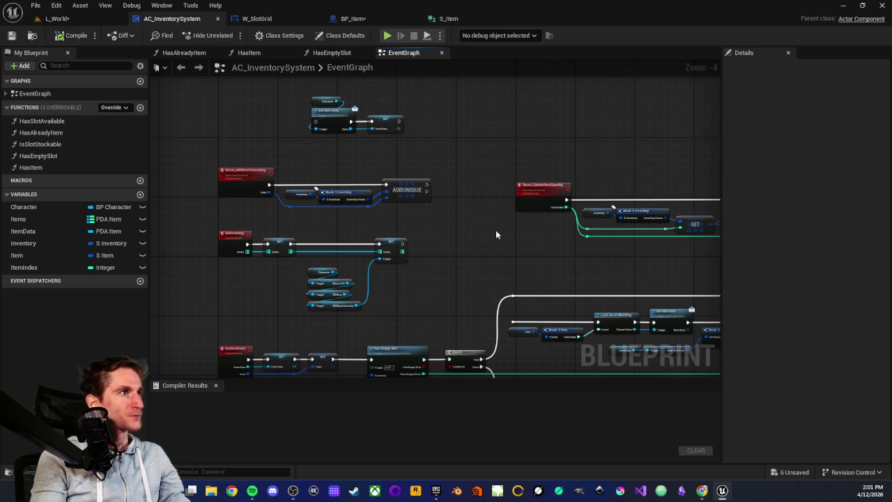
left_click_drag(495, 235, 349, 223)
scroll(349, 222, "up", 2)
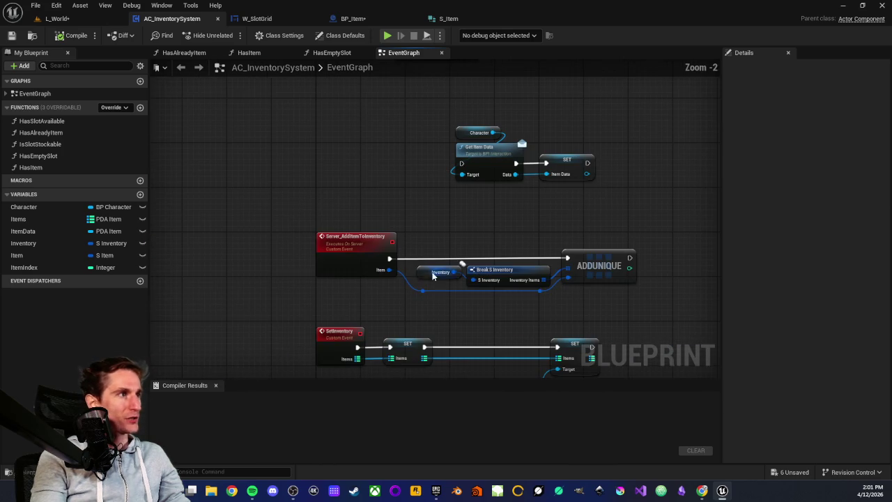
left_click_drag(271, 221, 571, 305)
scroll(295, 305, "up", 1)
scroll(296, 304, "up", 1)
scroll(285, 273, "down", 2)
scroll(380, 311, "down", 1)
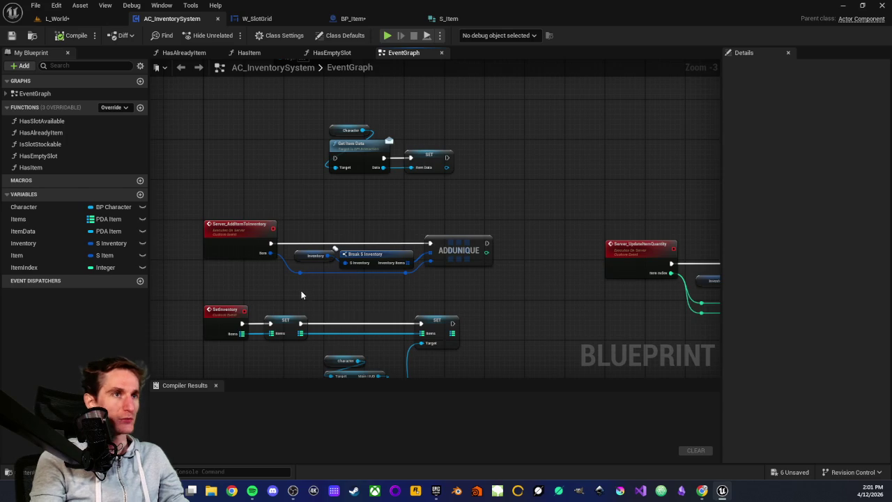
scroll(301, 295, "up", 3)
scroll(310, 294, "down", 1)
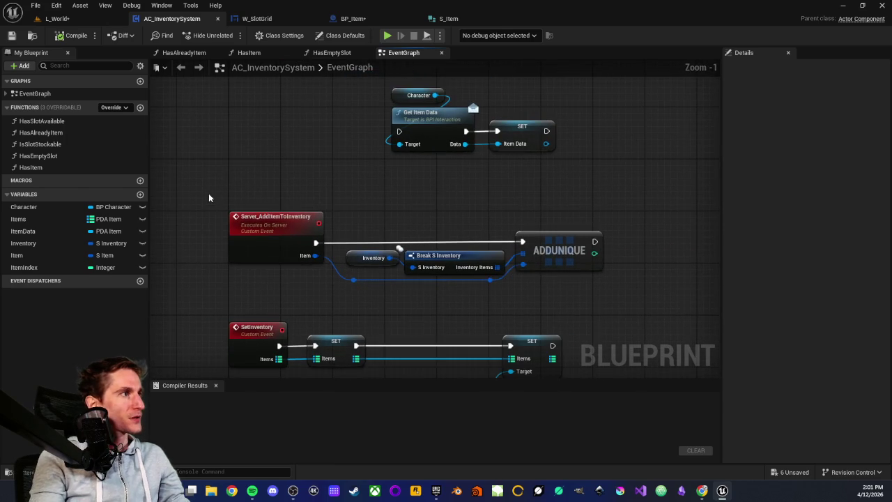
scroll(398, 279, "down", 1)
scroll(549, 282, "down", 1)
left_click_drag(550, 283, 398, 127)
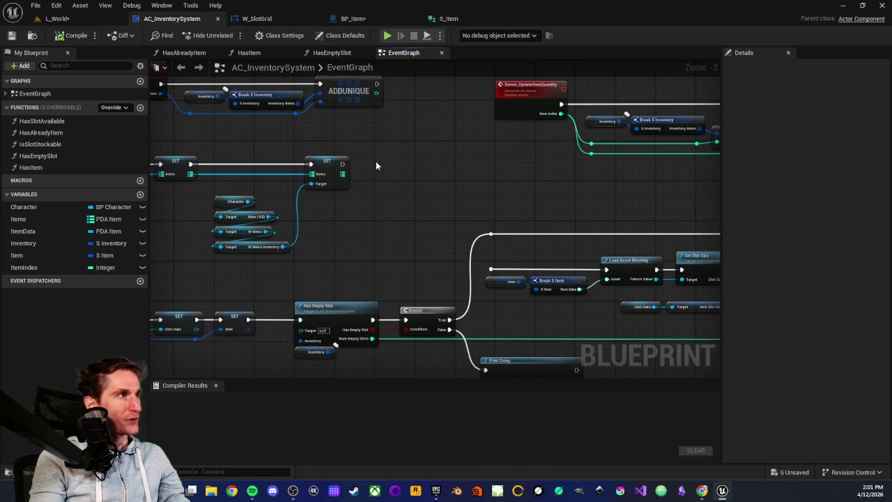
scroll(386, 181, "down", 1)
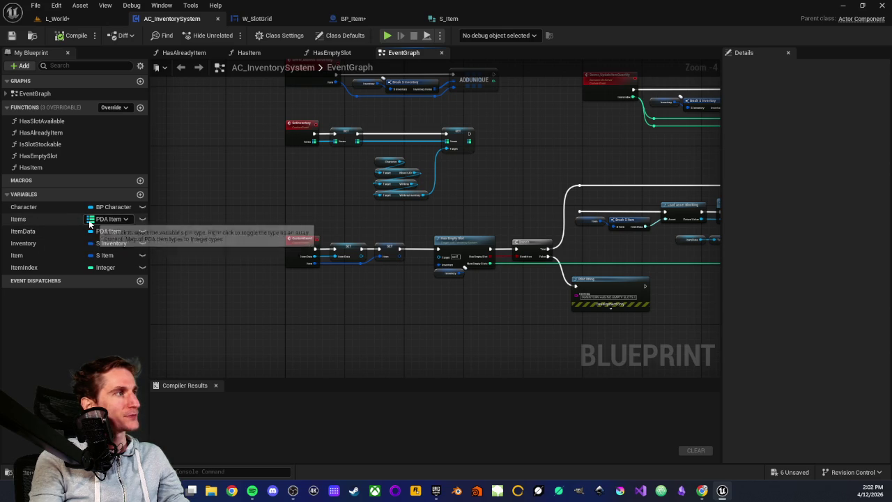
mouse_move(359, 335)
left_mouse_down()
mouse_move(309, 318)
mouse_move(371, 312)
left_mouse_up()
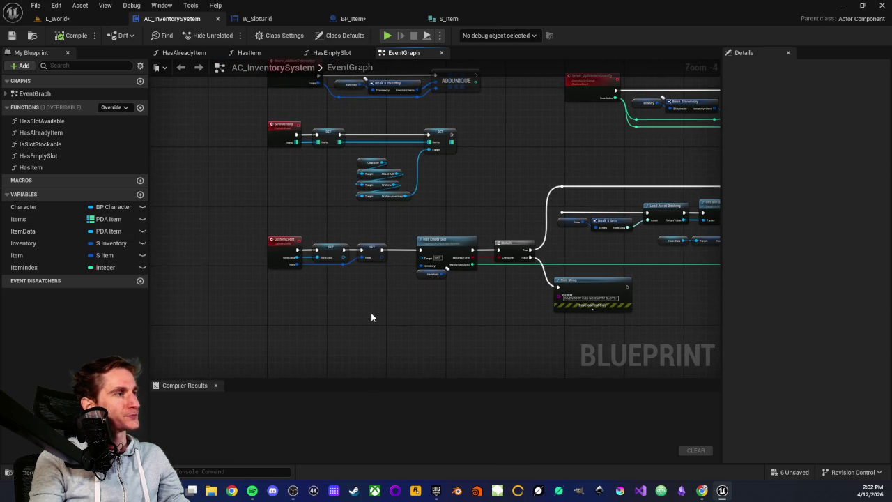
scroll(371, 312, "up", 2)
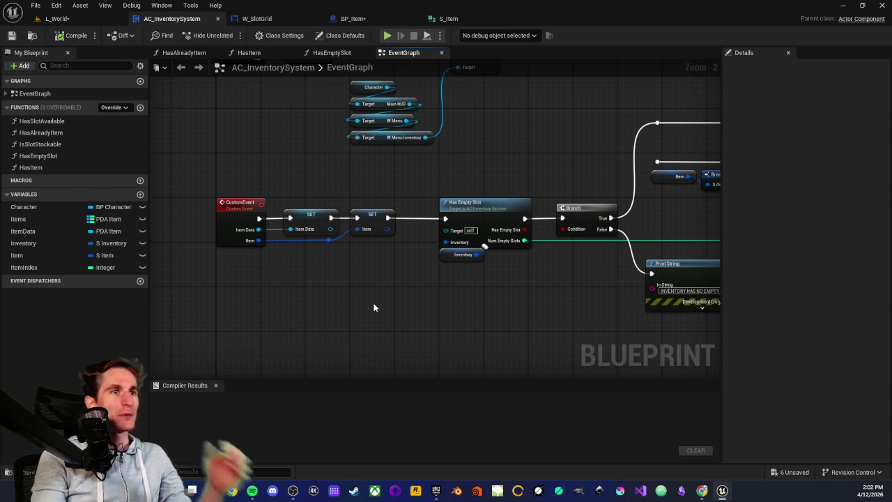
left_click_drag(345, 187, 326, 309)
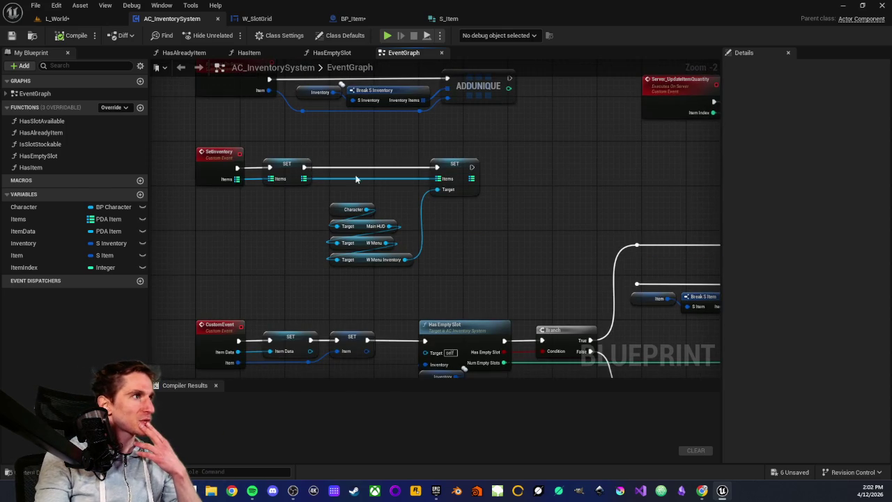
scroll(343, 166, "up", 2)
mouse_move(219, 168)
left_mouse_down()
mouse_move(603, 343)
mouse_move(604, 334)
left_mouse_up()
left_click(604, 334)
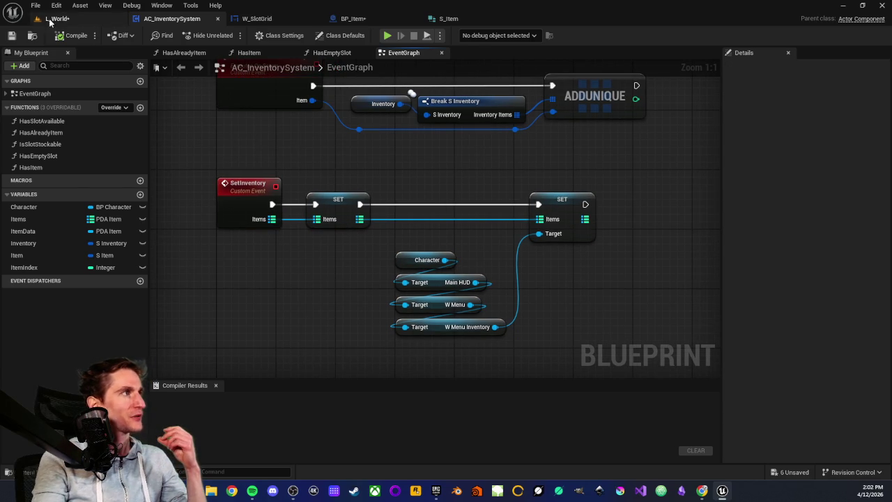
Inspect the Character and Target getters and the SET node, then bring Branch and Print String into view
left_click_drag(387, 244, 439, 352)
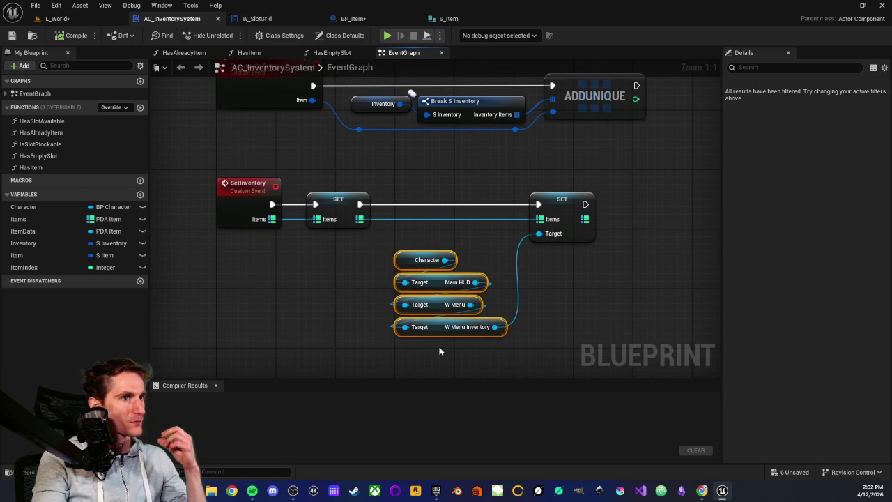
left_click(439, 351)
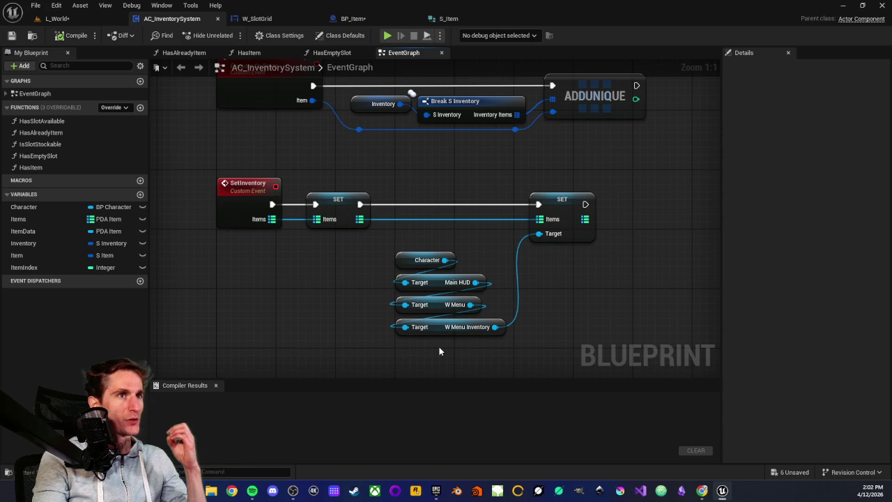
mouse_move(522, 207)
left_mouse_down()
mouse_move(654, 308)
mouse_move(637, 282)
left_mouse_up()
left_click(637, 282)
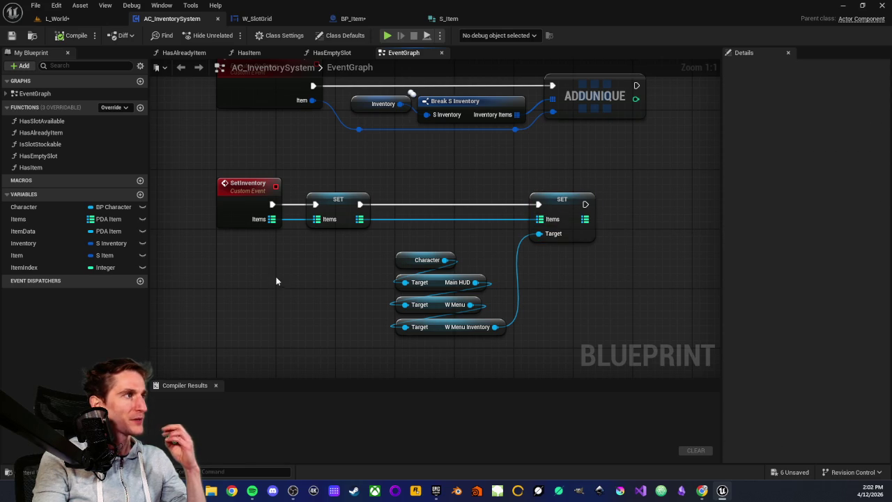
scroll(332, 241, "down", 2)
mouse_move(366, 264)
left_mouse_down()
mouse_move(335, 263)
mouse_move(373, 207)
left_mouse_up()
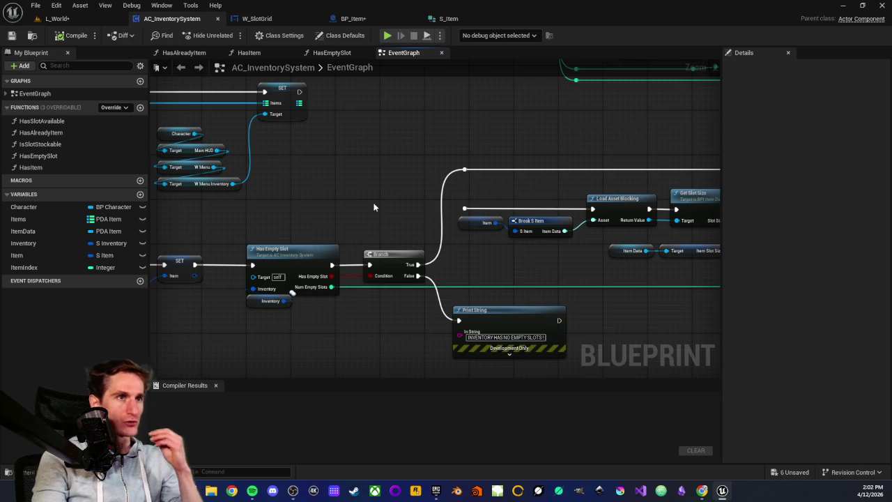
Pan further across the graph, then switch to L_World and fly the camera to water level
scroll(365, 186, "down", 1)
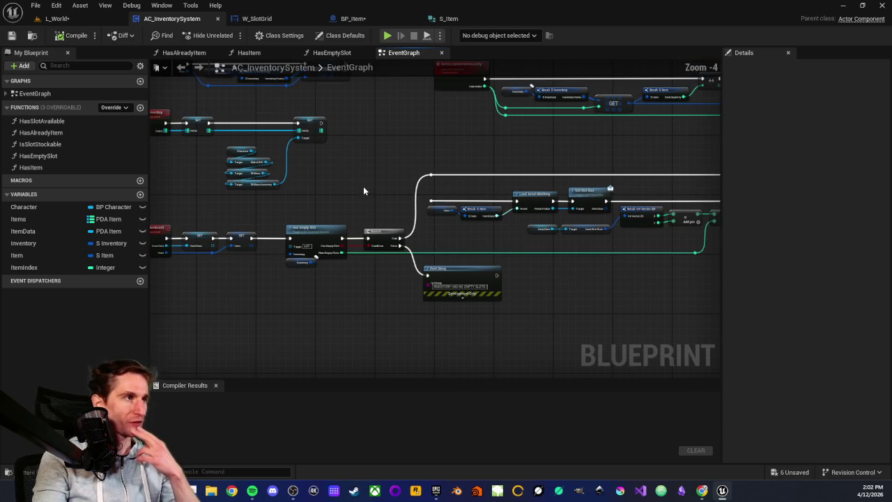
scroll(363, 187, "down", 1)
left_click_drag(432, 180, 414, 194)
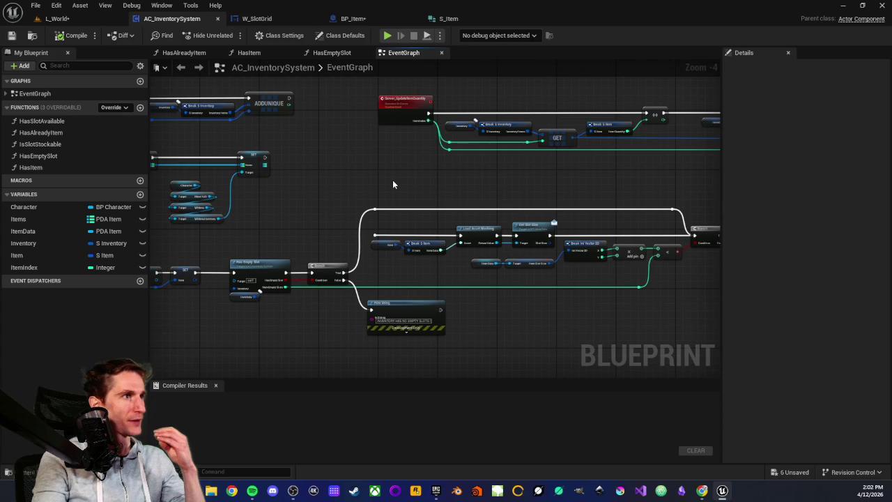
left_click_drag(392, 180, 340, 170)
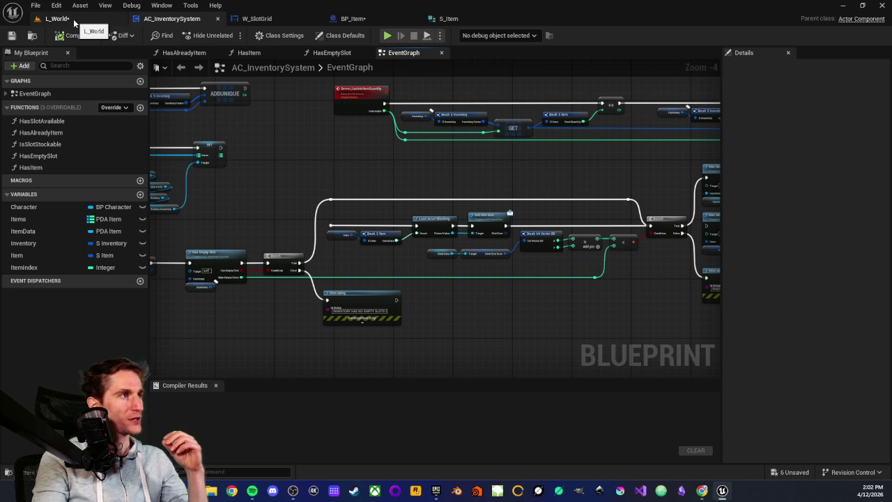
mouse_move(383, 201)
left_mouse_down()
mouse_move(339, 179)
mouse_move(295, 177)
mouse_move(357, 188)
left_mouse_up()
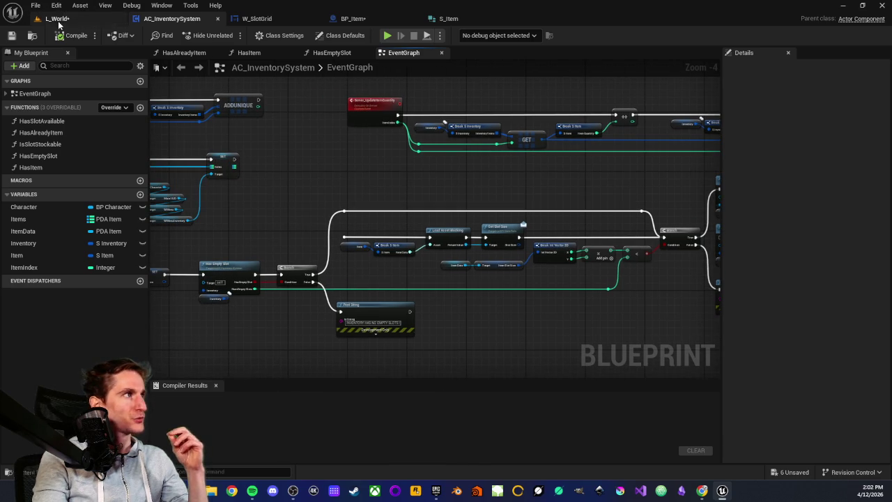
left_click(57, 18)
mouse_move(312, 185)
left_mouse_down()
mouse_move(312, 157)
mouse_move(312, 185)
left_mouse_up()
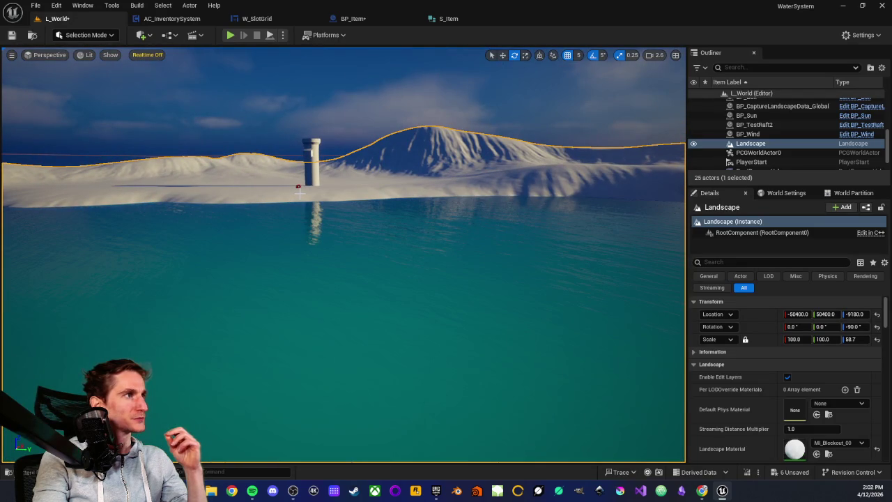
Play From Here, pick up the cube and red hemisphere, check the inventory shows Pomme x1, then stop
right_click(298, 186)
left_click(334, 468)
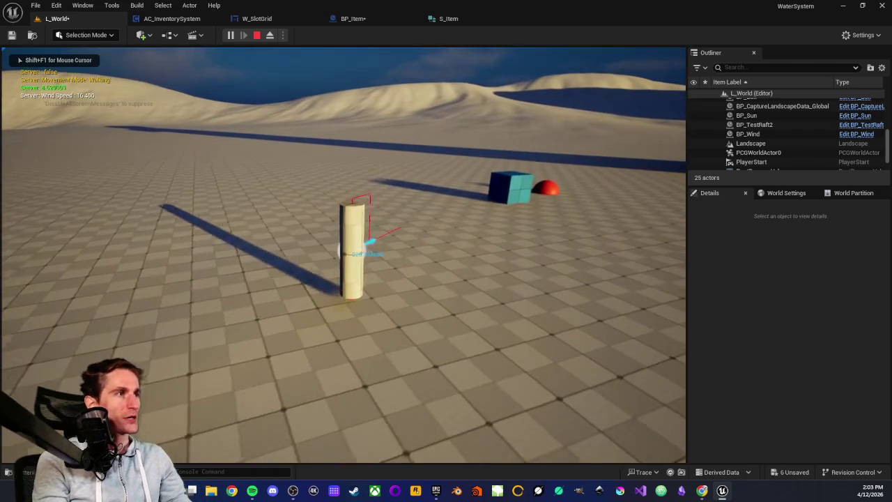
key("w")
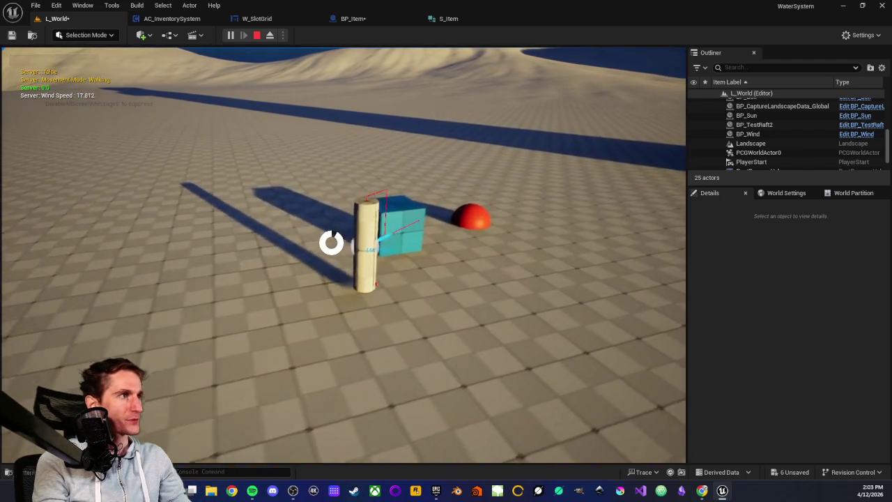
key("e")
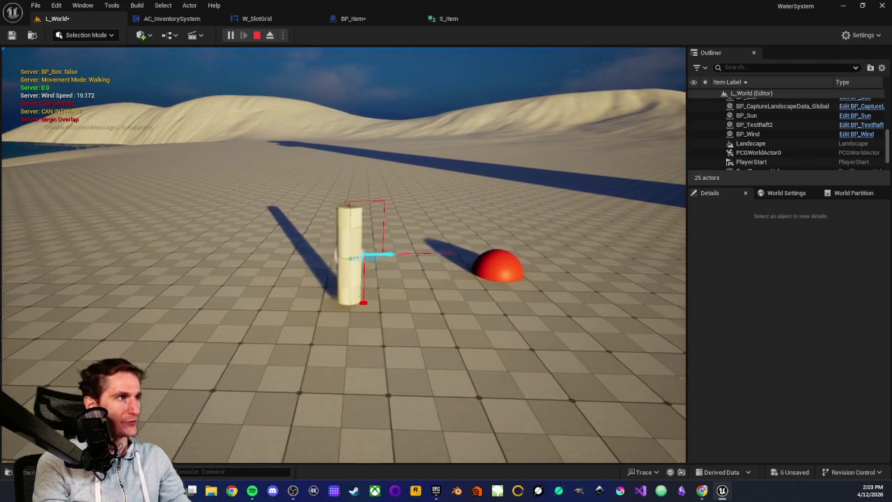
key("e")
key("i")
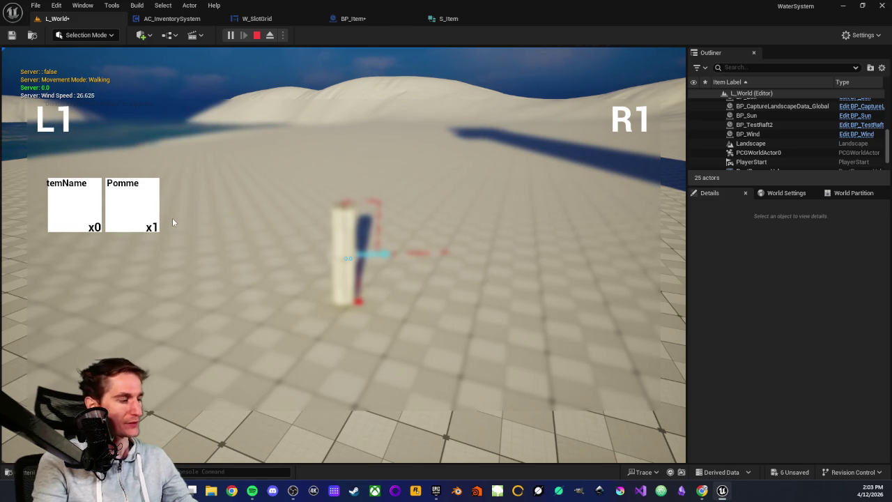
key("Escape")
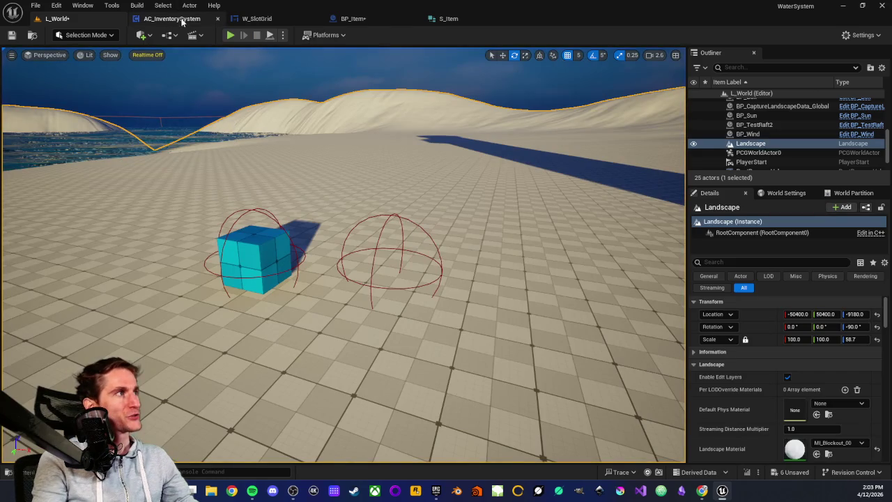
Switch to AC_InventorySystem and frame the Event Begin Play cast chain
left_click(171, 18)
scroll(290, 170, "up", 3)
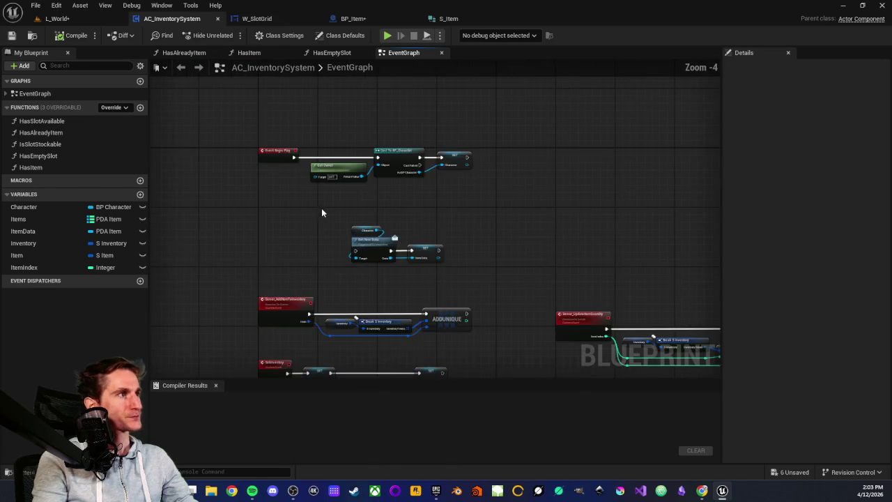
left_click_drag(324, 173, 519, 270)
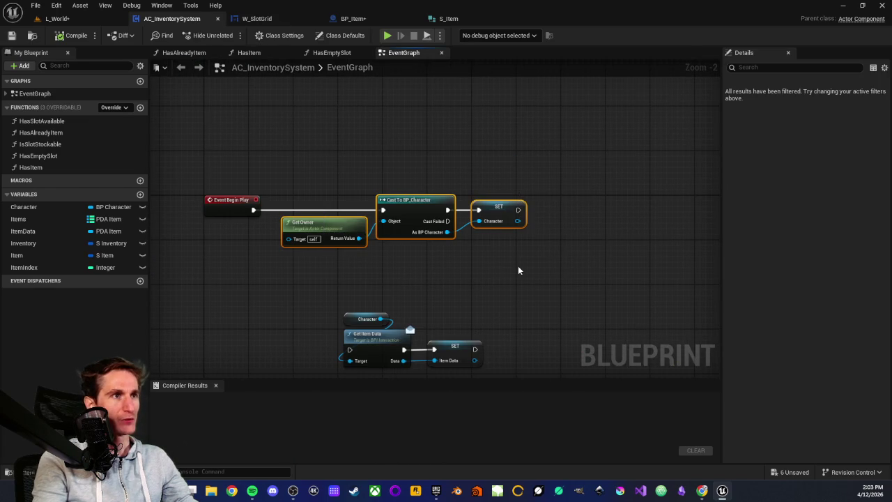
left_click(462, 262)
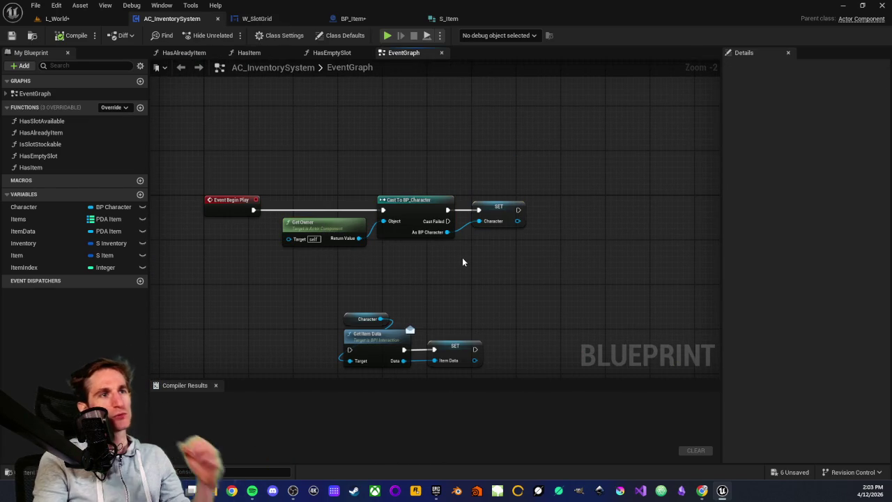
scroll(462, 262, "up", 1)
left_click_drag(290, 159, 515, 274)
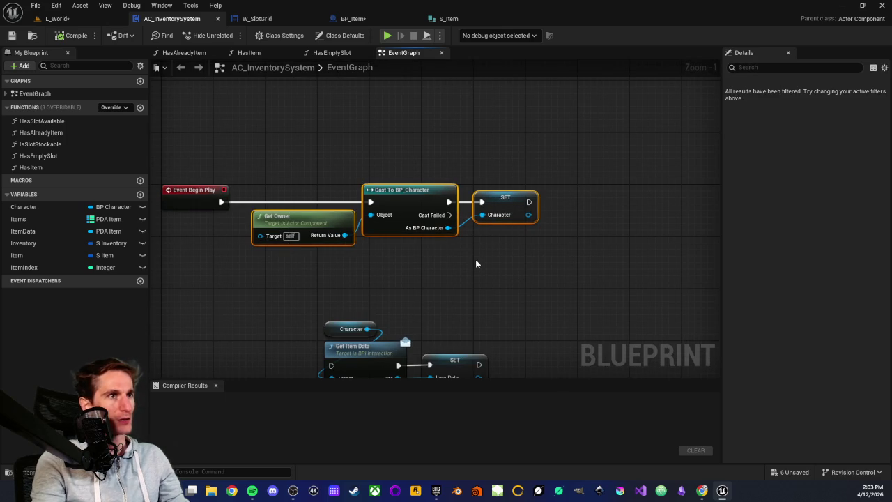
scroll(475, 259, "down", 2)
left_click_drag(459, 269, 454, 136)
left_click_drag(398, 241, 388, 289)
scroll(362, 237, "up", 2)
left_click_drag(362, 237, 359, 271)
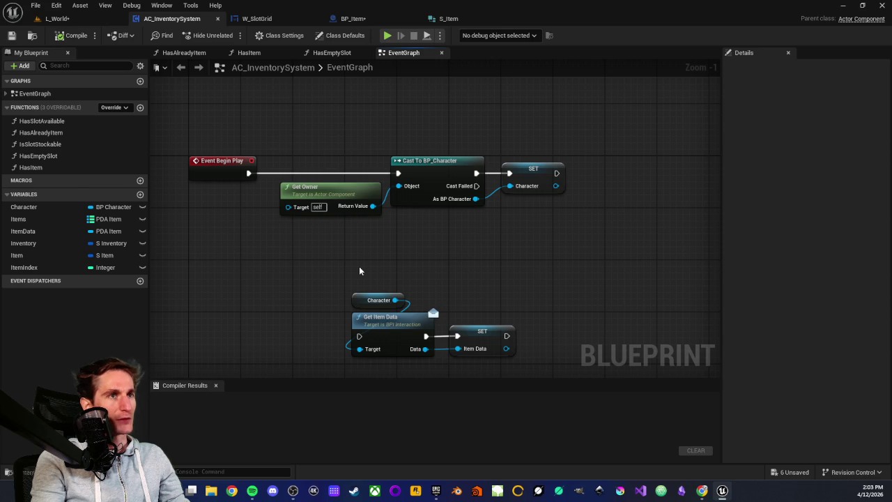
Select the Character getter, then box-select Get Owner, Cast To BP_Character and SET
mouse_move(340, 268)
left_mouse_down()
mouse_move(419, 312)
mouse_move(441, 279)
mouse_move(374, 266)
left_mouse_up()
scroll(438, 278, "up", 1)
scroll(435, 279, "down", 1)
left_click_drag(279, 134, 491, 260)
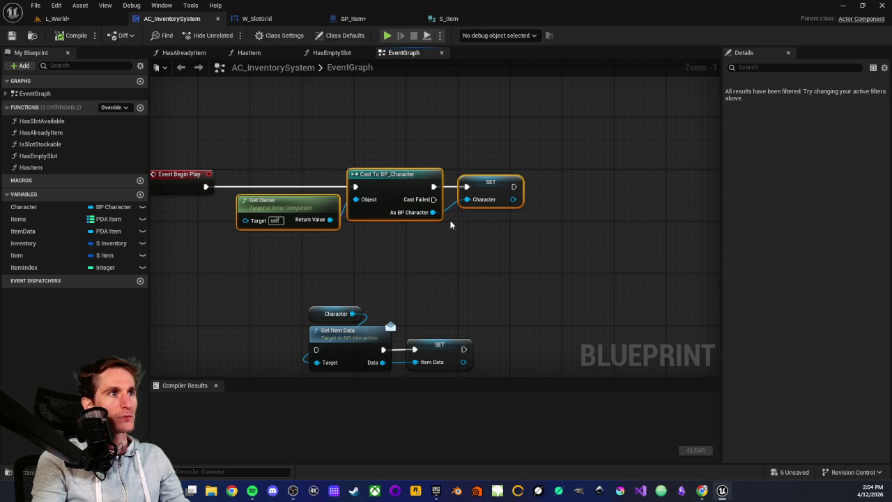
left_click_drag(265, 143, 514, 273)
left_click(479, 262)
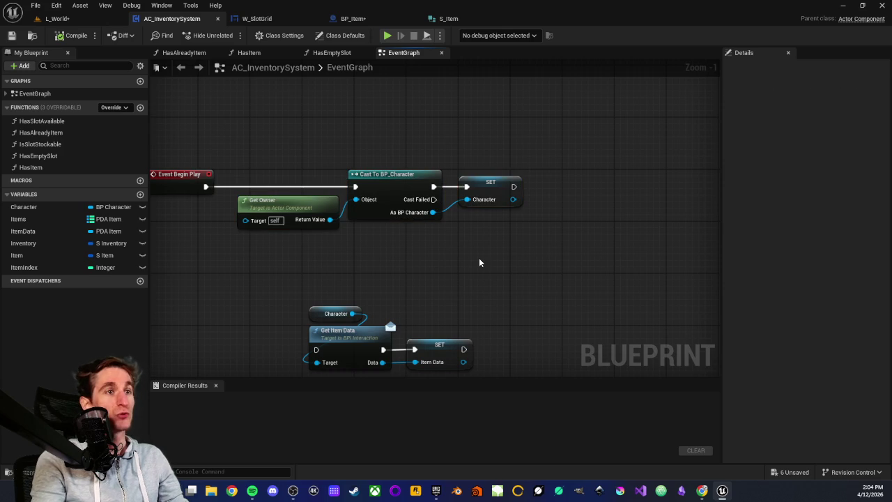
mouse_move(272, 158)
left_mouse_down()
mouse_move(546, 281)
mouse_move(502, 256)
left_mouse_up()
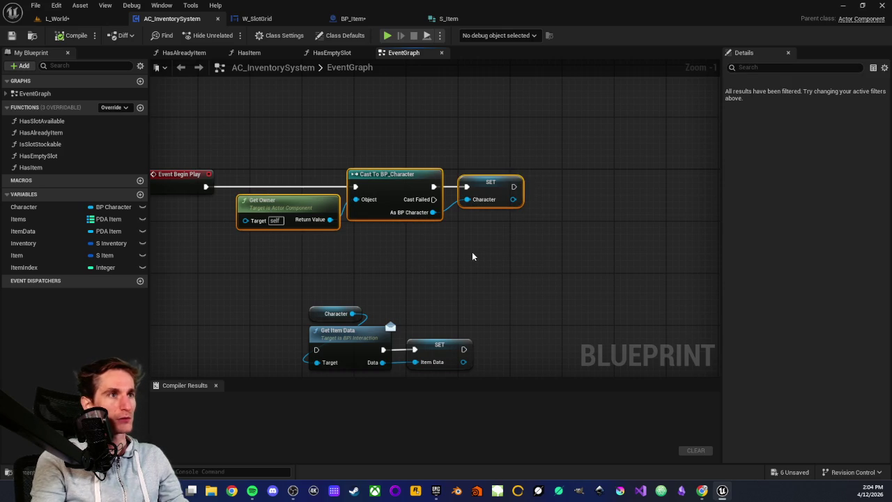
left_click(472, 257)
scroll(434, 259, "down", 1)
scroll(433, 262, "up", 1)
mouse_move(306, 141)
left_mouse_down()
mouse_move(567, 294)
mouse_move(498, 261)
left_mouse_up()
left_click(497, 260)
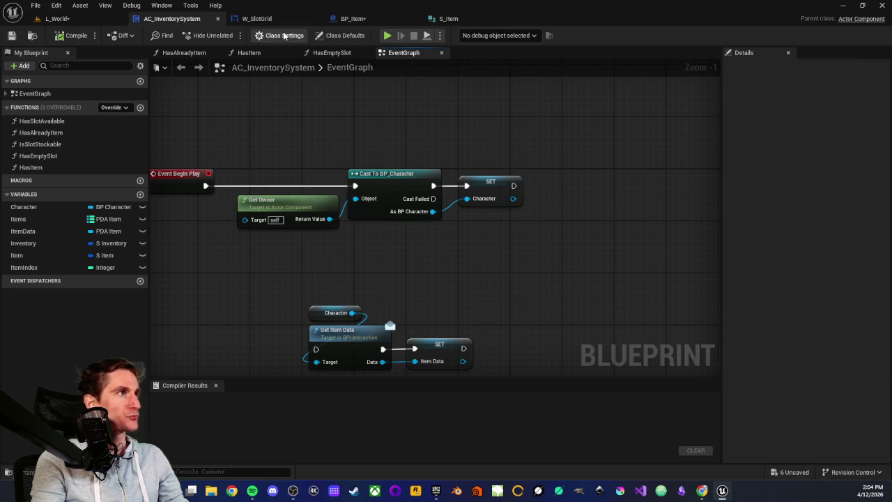
Repeat selecting and deselecting the three Begin Play nodes several more times
left_click_drag(278, 149, 488, 261)
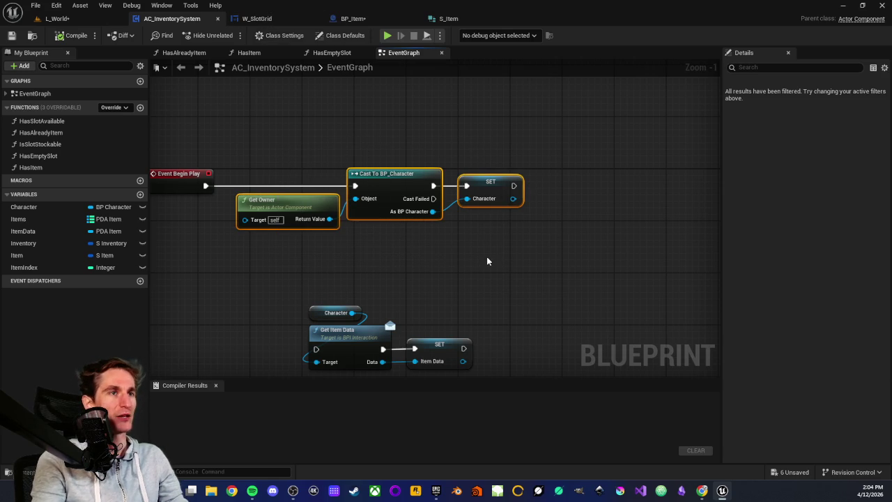
left_click(408, 239)
mouse_move(267, 143)
left_mouse_down()
mouse_move(400, 237)
mouse_move(488, 261)
left_mouse_up()
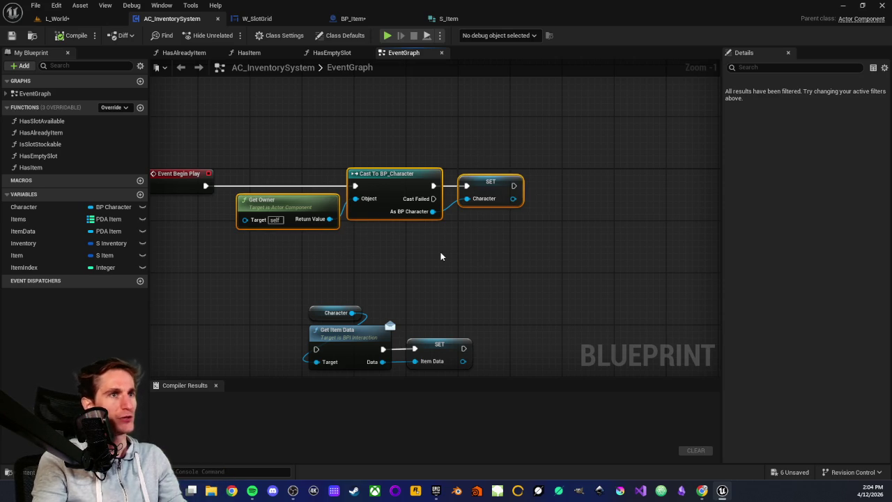
left_click(370, 237)
mouse_move(275, 151)
left_mouse_down()
mouse_move(498, 273)
mouse_move(488, 259)
left_mouse_up()
left_click(488, 260)
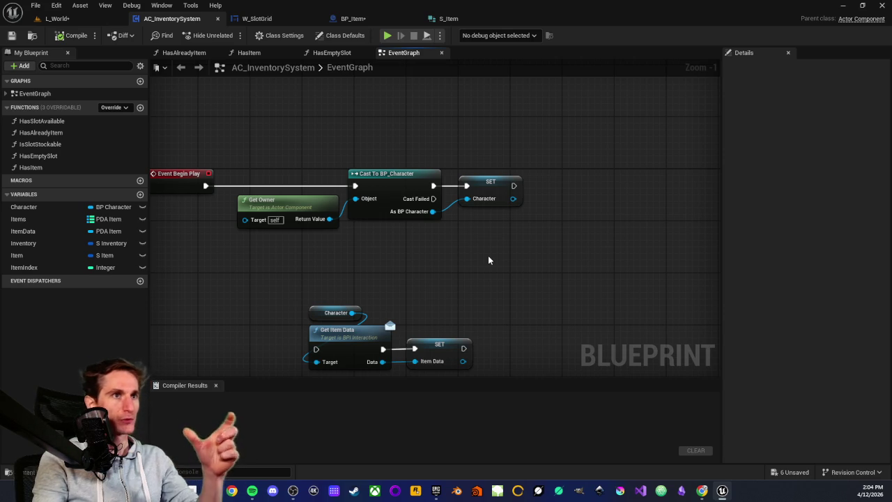
left_click_drag(279, 132, 504, 272)
left_click(427, 253)
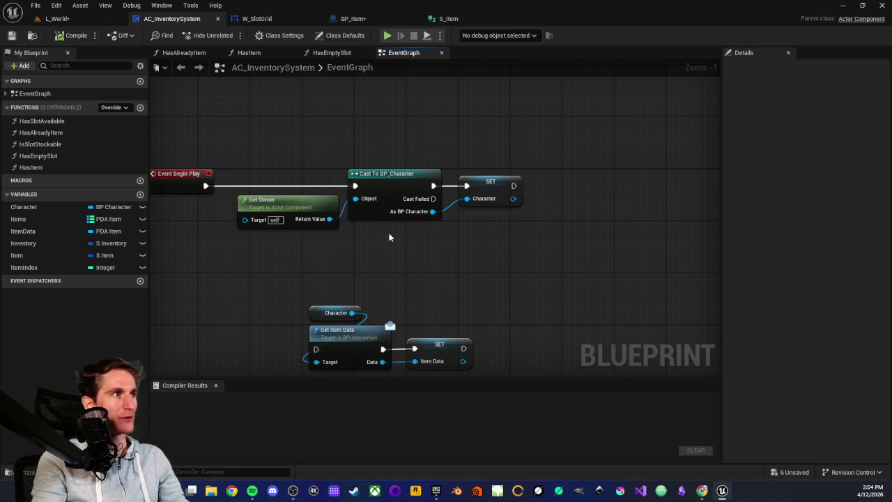
left_click_drag(245, 132, 488, 273)
left_click(488, 273)
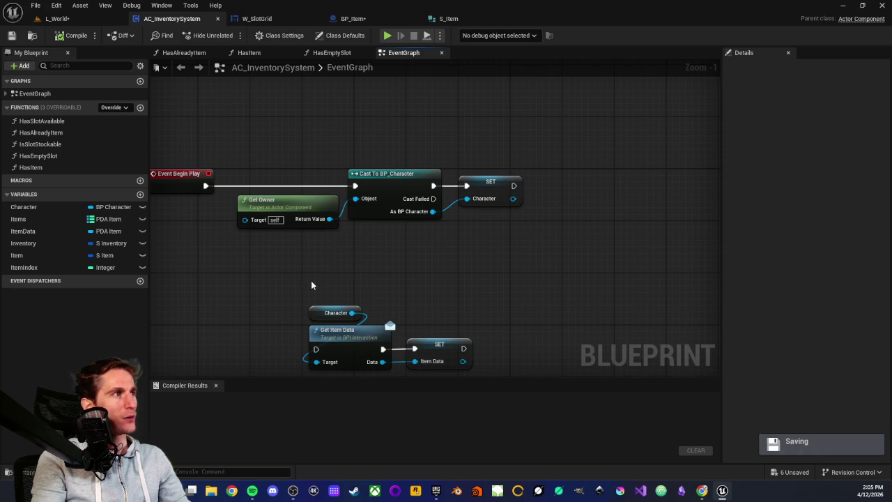
left_click_drag(286, 213, 396, 193)
left_click(380, 202)
left_click(382, 220)
right_click(376, 232)
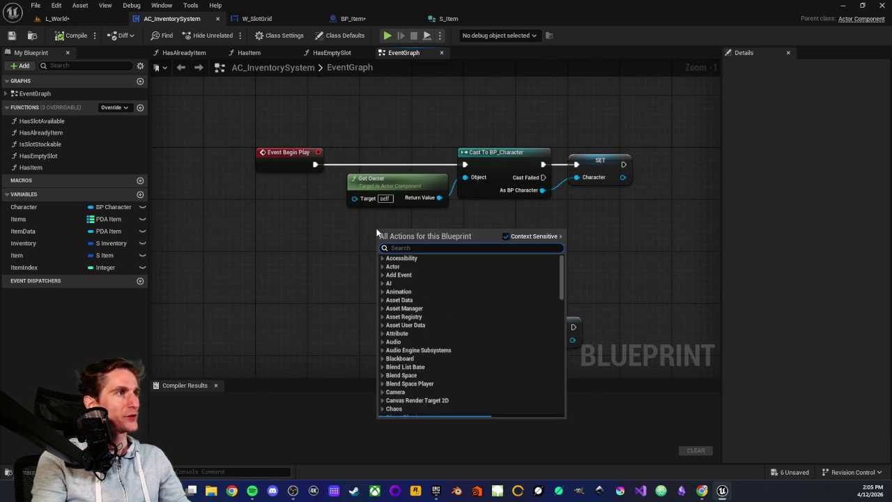
type("get parent")
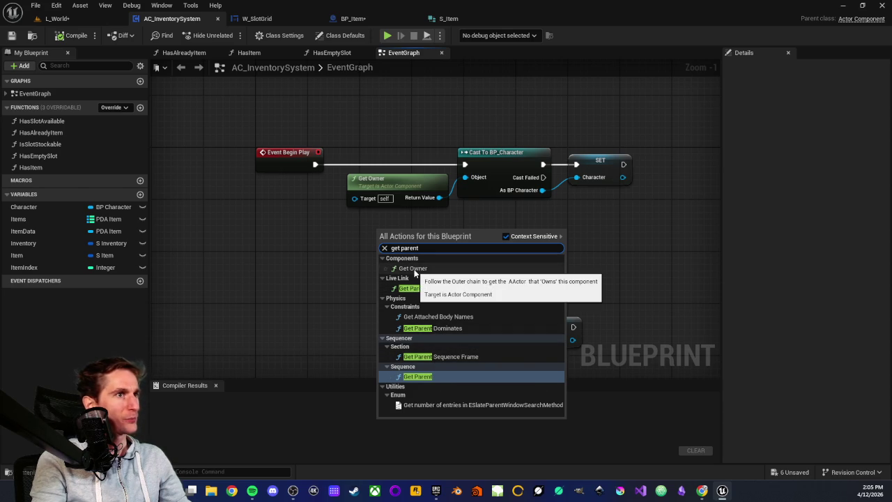
left_click(327, 226)
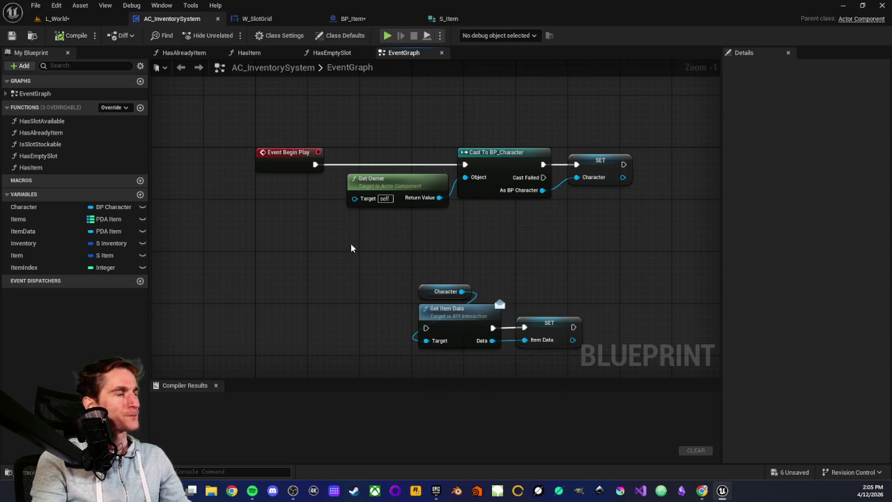
scroll(440, 269, "up", 1)
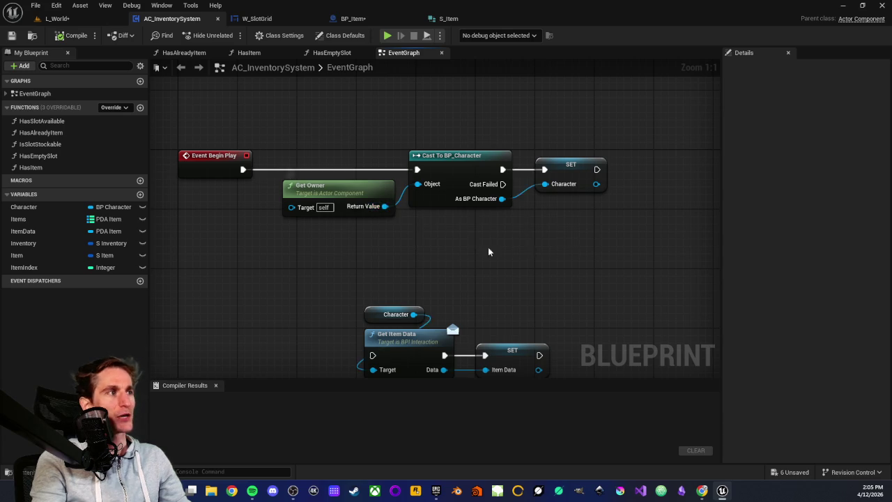
scroll(478, 239, "down", 1)
scroll(443, 284, "up", 1)
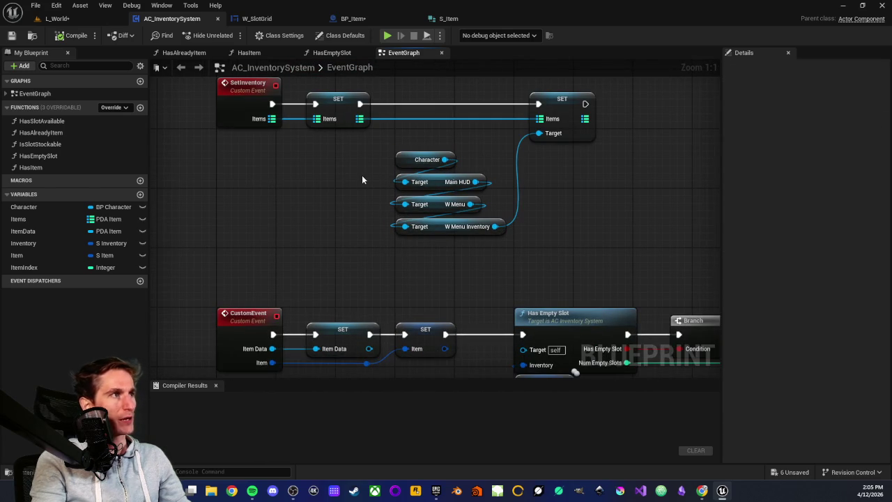
left_click_drag(340, 232, 442, 292)
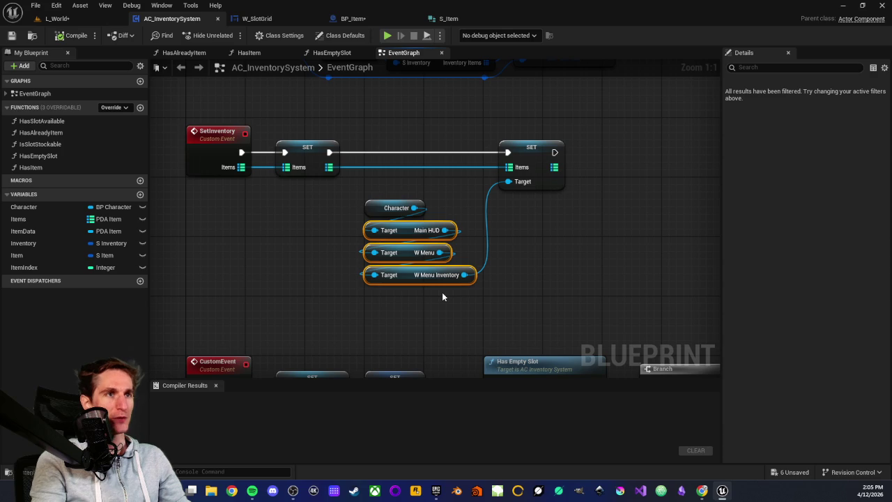
left_click(388, 305)
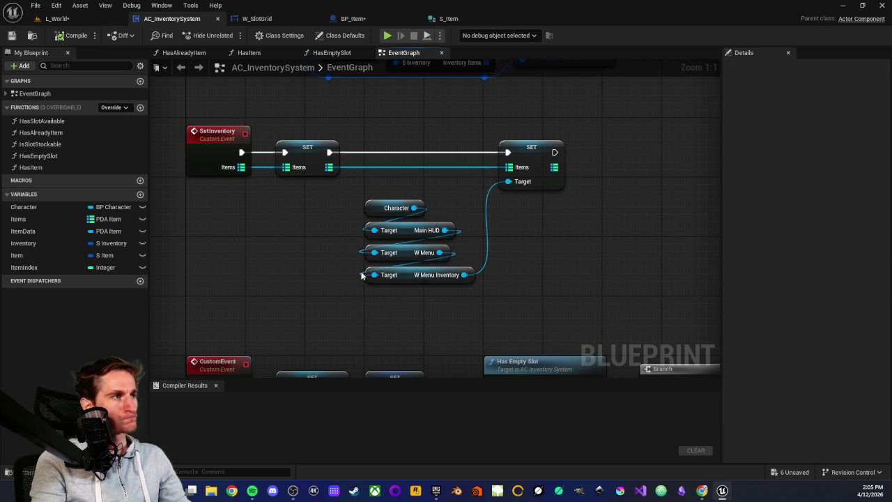
left_click_drag(356, 129, 582, 297)
left_click_drag(510, 119, 549, 210)
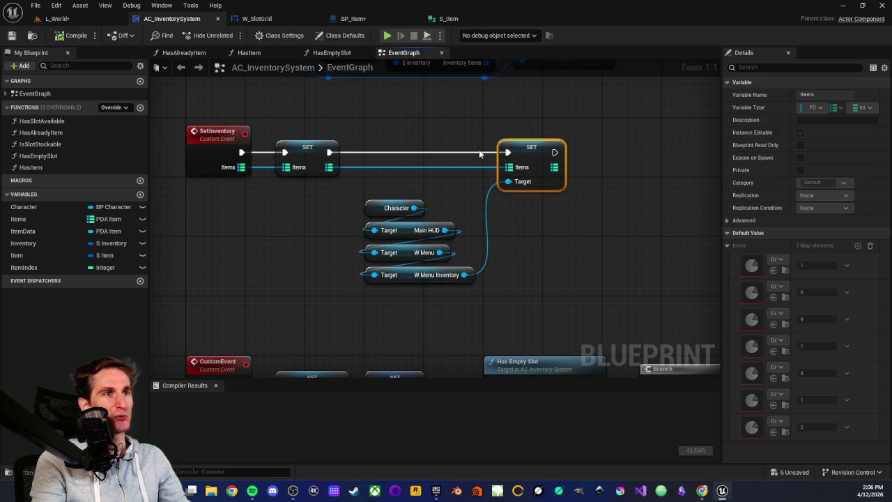
left_click(559, 237)
left_click_drag(382, 120, 575, 302)
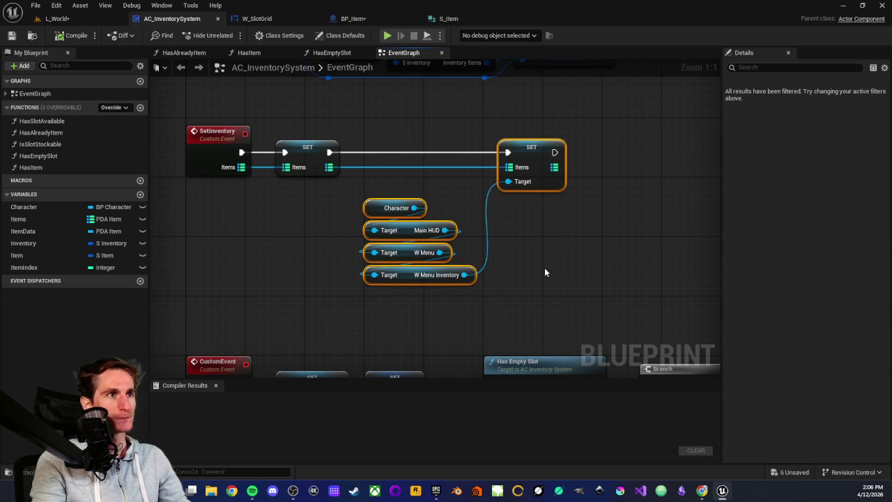
left_click(559, 233)
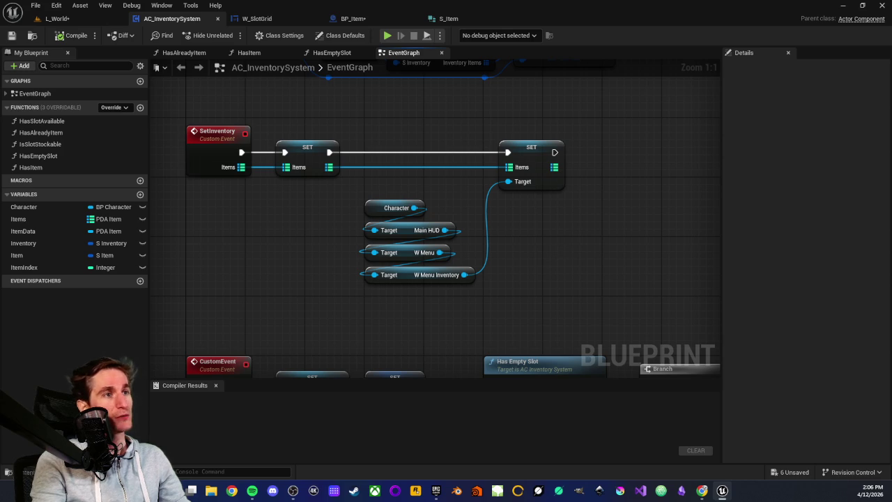
left_click_drag(377, 123, 561, 290)
scroll(561, 290, "down", 2)
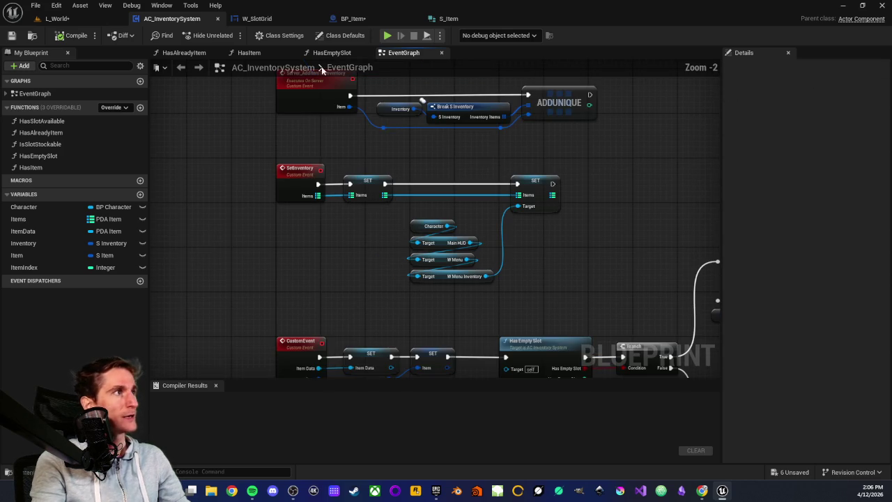
left_click(57, 18)
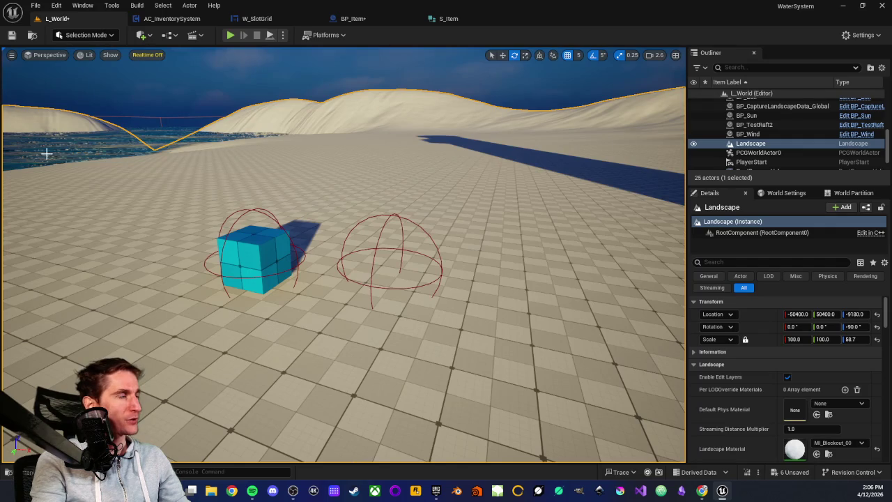
Open the Content Drawer with Ctrl+Space and open BP_Character from Characters > Blueprints
key("ctrl+space")
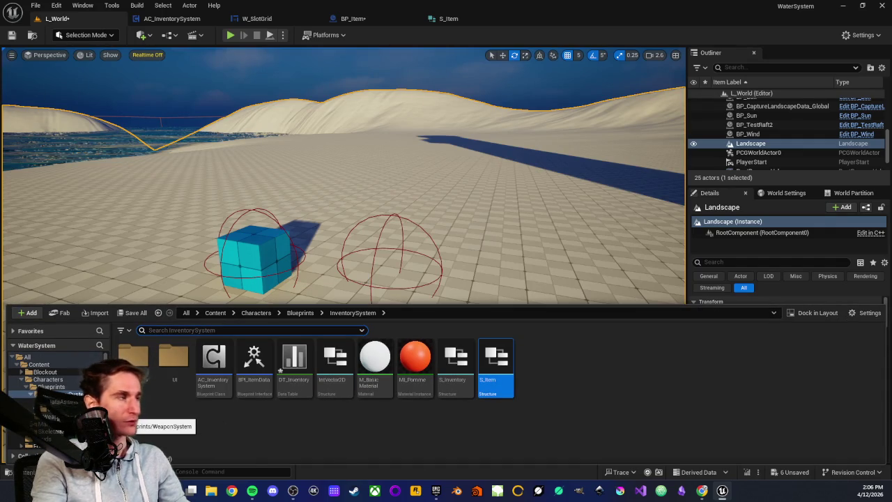
left_click(49, 379)
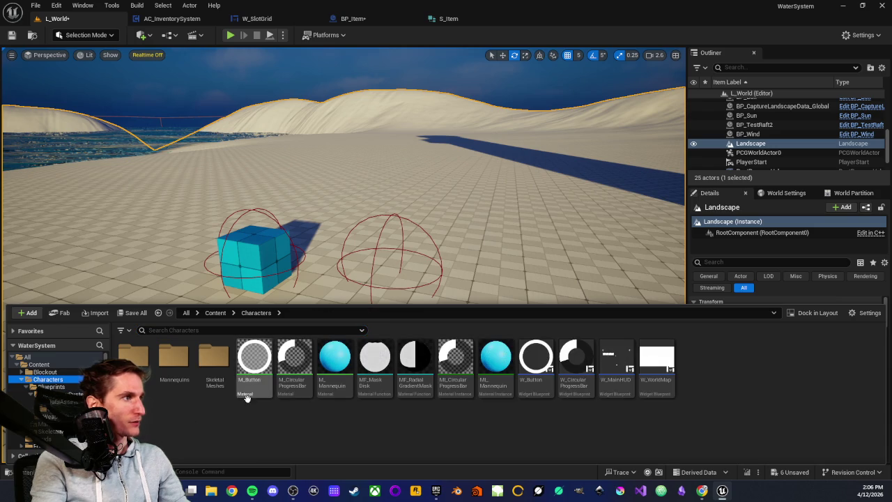
double_click(133, 356)
double_click(215, 366)
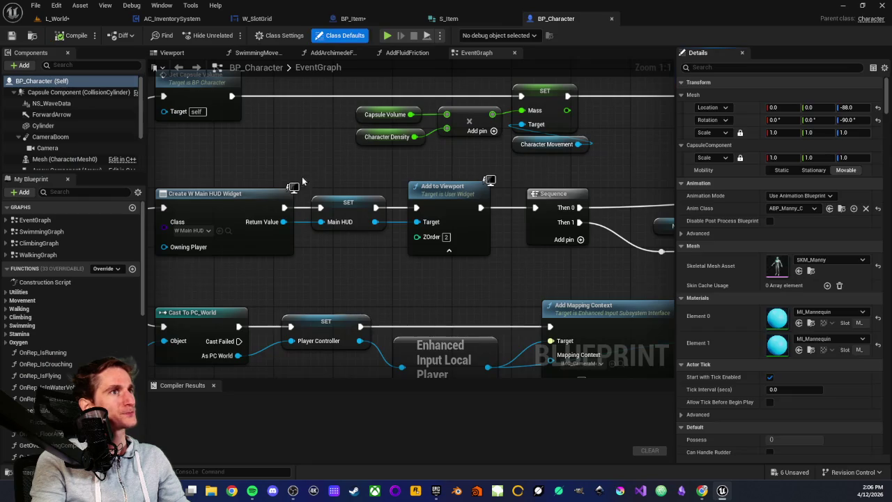
scroll(321, 163, "down", 4)
scroll(321, 159, "up", 1)
scroll(269, 138, "up", 1)
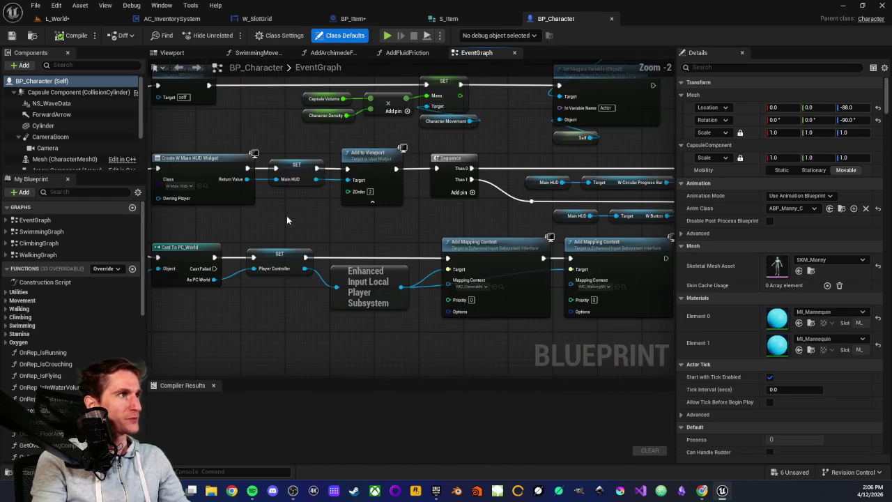
scroll(397, 234, "up", 2)
scroll(322, 158, "down", 1)
mouse_move(259, 156)
left_mouse_down()
mouse_move(627, 240)
mouse_move(562, 238)
left_mouse_up()
scroll(446, 253, "down", 3)
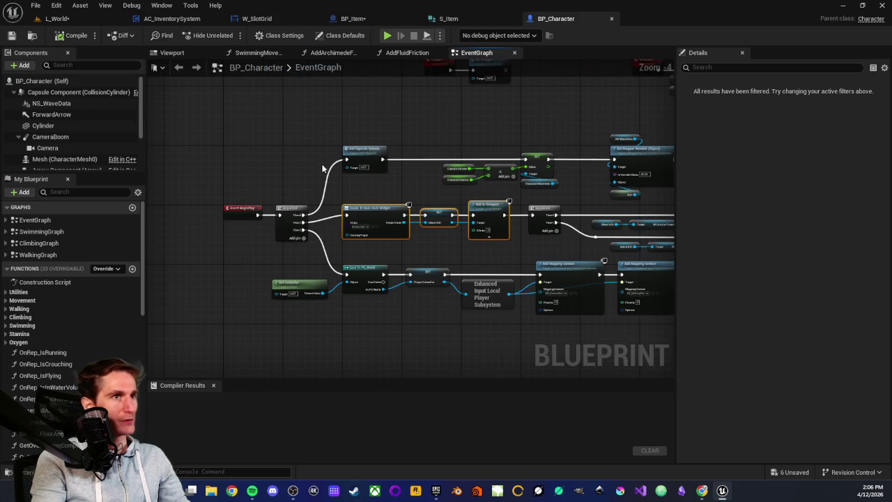
left_click(302, 168)
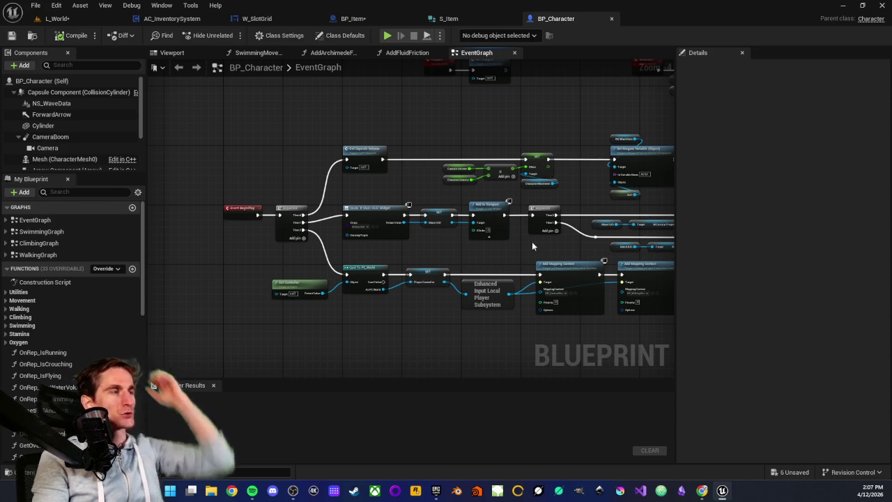
scroll(355, 185, "down", 5)
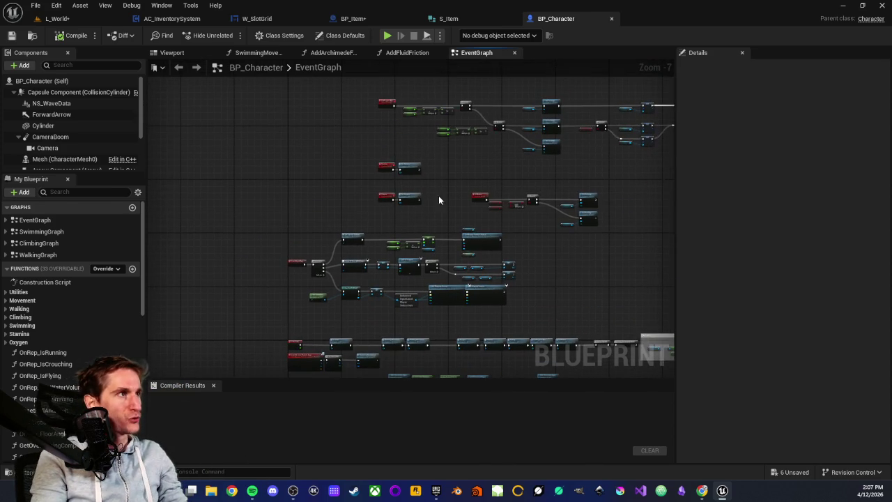
left_click_drag(434, 193, 456, 114)
left_click_drag(454, 242, 456, 167)
left_click_drag(551, 268, 526, 195)
scroll(527, 195, "up", 2)
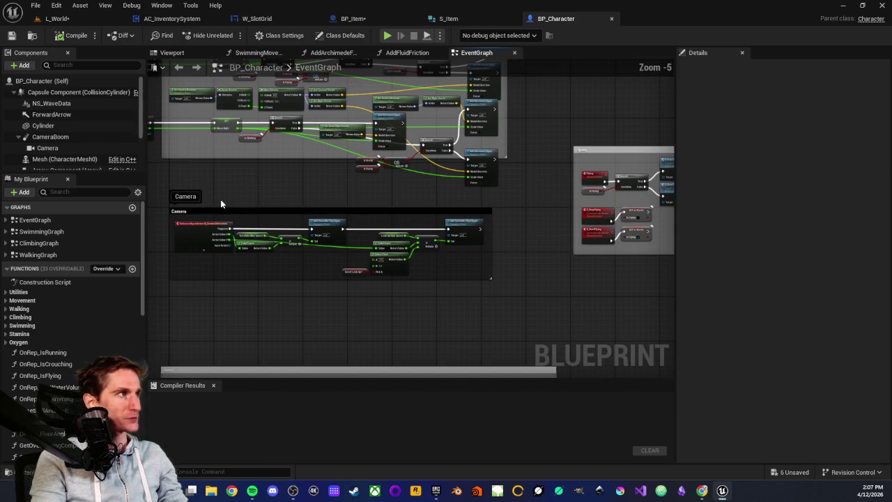
scroll(70, 124, "down", 2)
scroll(62, 108, "down", 1)
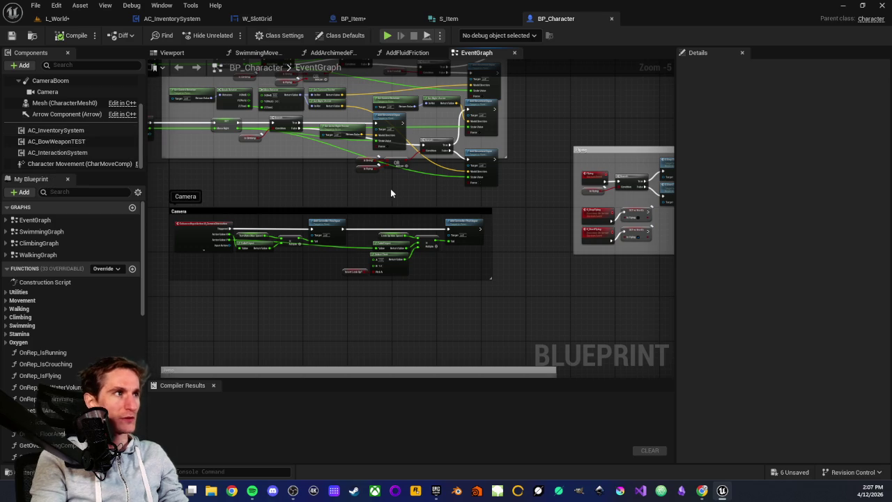
mouse_move(282, 194)
left_mouse_down()
mouse_move(327, 228)
mouse_move(350, 124)
left_mouse_up()
scroll(326, 227, "down", 1)
left_click_drag(377, 212, 396, 100)
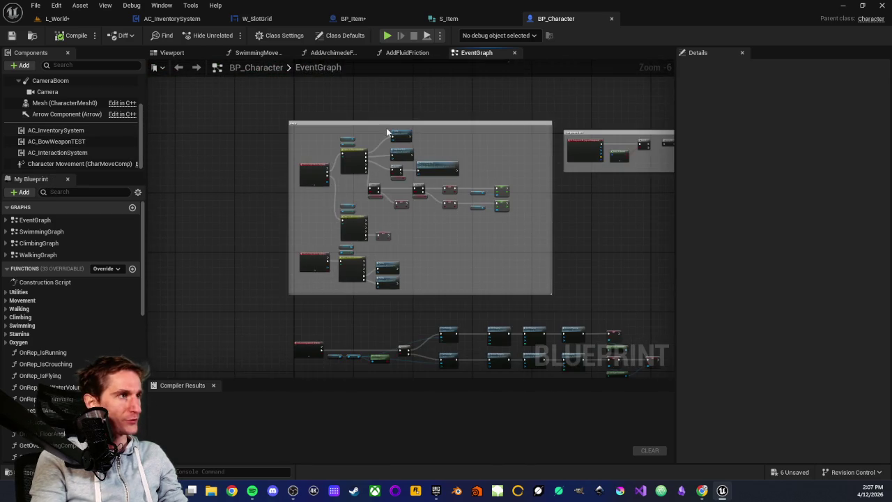
left_click_drag(285, 253, 279, 149)
left_click_drag(293, 231, 312, 95)
scroll(309, 146, "down", 6)
left_click_drag(309, 146, 331, 315)
mouse_move(285, 209)
left_mouse_down()
mouse_move(285, 325)
mouse_move(295, 156)
mouse_move(297, 225)
left_mouse_up()
scroll(363, 226, "up", 5)
left_click_drag(363, 227, 361, 325)
scroll(248, 249, "up", 3)
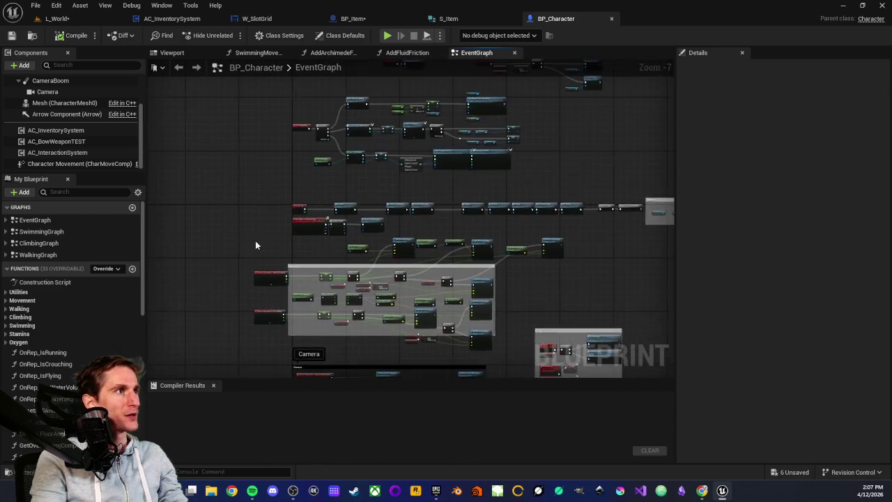
scroll(241, 217, "up", 2)
left_click_drag(248, 143, 328, 205)
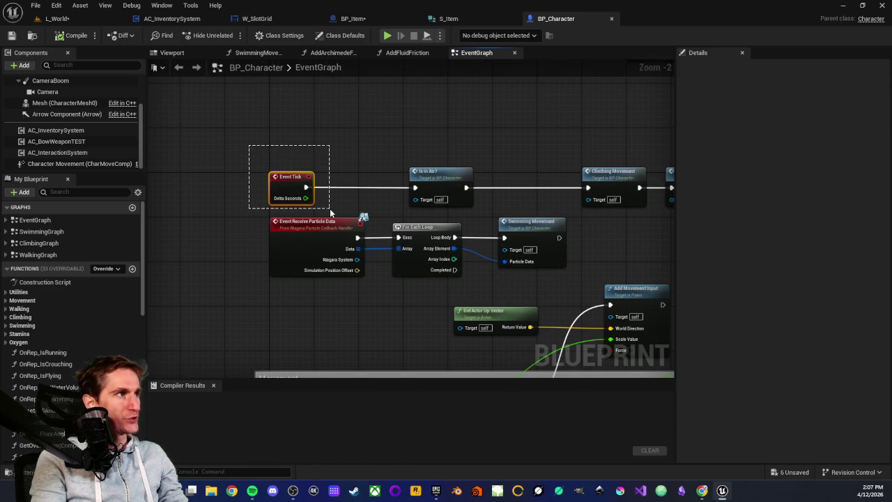
left_click(353, 156)
scroll(353, 157, "down", 3)
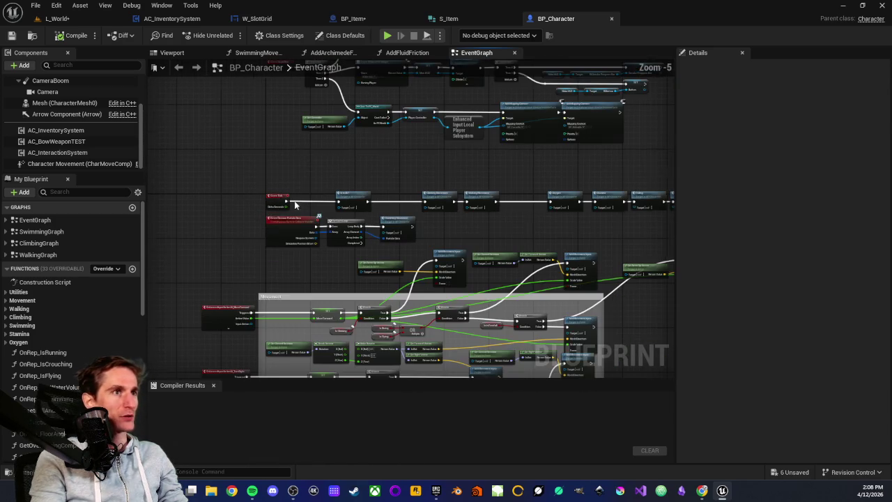
left_click_drag(188, 263, 312, 228)
left_click_drag(354, 171, 361, 304)
scroll(368, 292, "up", 2)
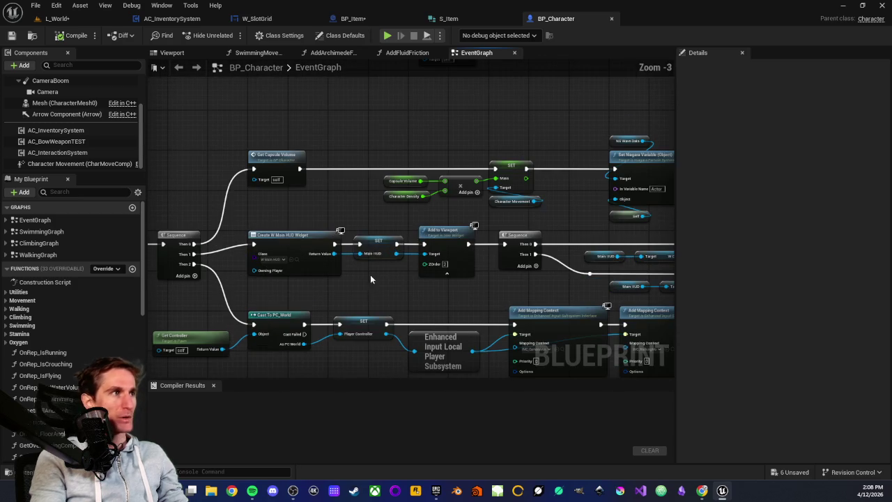
left_click(172, 18)
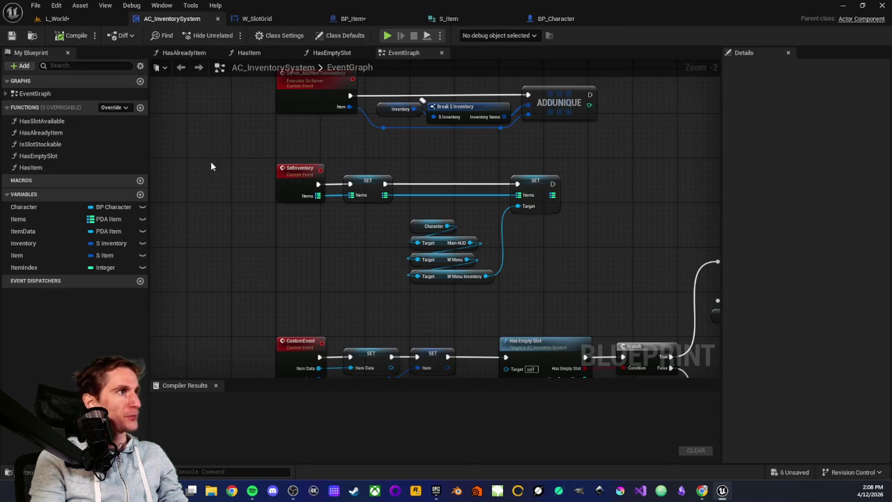
Pan across the SetInventory, Server_UpdateItemQuantity and server add-item nodes in AC_InventorySystem
mouse_move(294, 242)
left_mouse_down()
mouse_move(303, 256)
mouse_move(360, 272)
mouse_move(371, 142)
left_mouse_up()
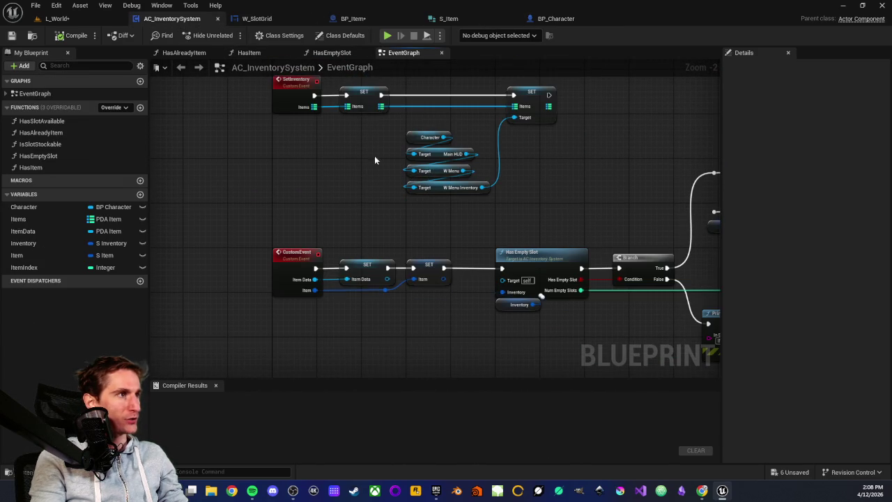
left_click_drag(453, 240, 230, 179)
mouse_move(404, 189)
left_mouse_down()
mouse_move(416, 314)
mouse_move(383, 276)
mouse_move(355, 185)
left_mouse_up()
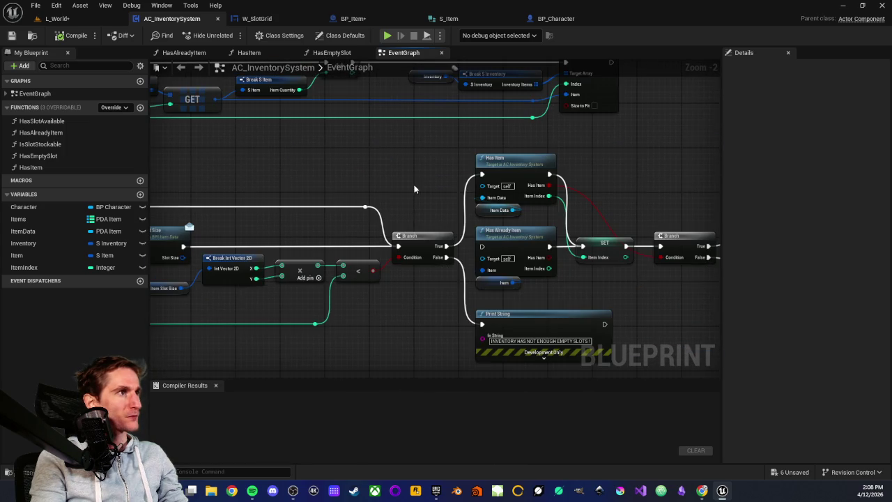
left_click_drag(414, 188, 87, 179)
mouse_move(547, 91)
left_mouse_down()
mouse_move(557, 189)
mouse_move(558, 165)
mouse_move(591, 269)
left_mouse_up()
mouse_move(451, 252)
left_mouse_down()
mouse_move(354, 222)
mouse_move(466, 240)
left_mouse_up()
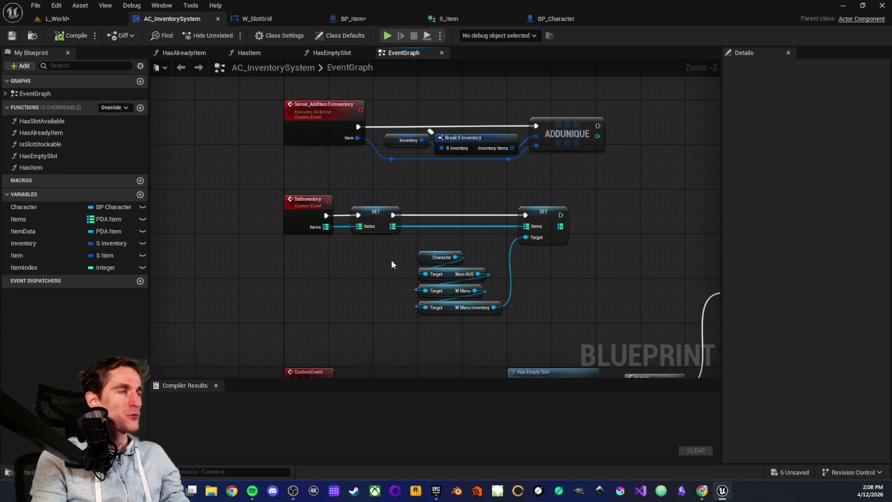
Inspect the SetInventory getters and SET node, then switch to the L_World viewport
left_click_drag(409, 242, 499, 321)
left_click(412, 277)
scroll(418, 211, "down", 2)
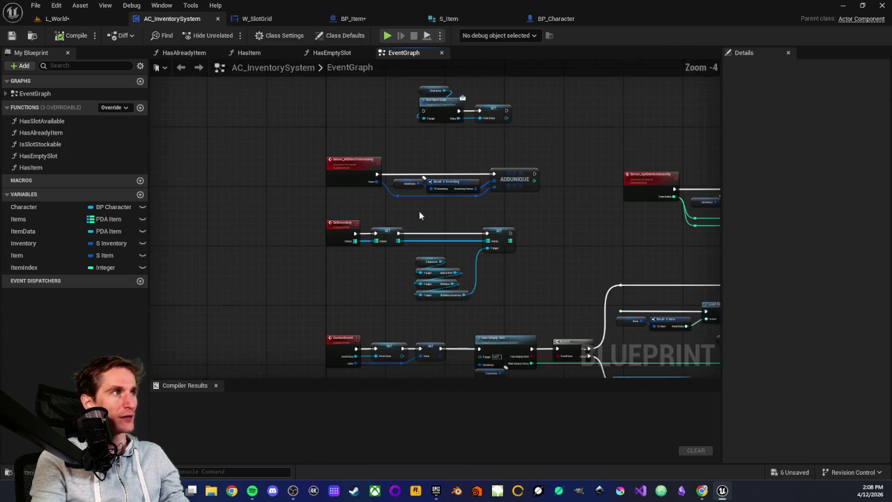
scroll(418, 211, "up", 2)
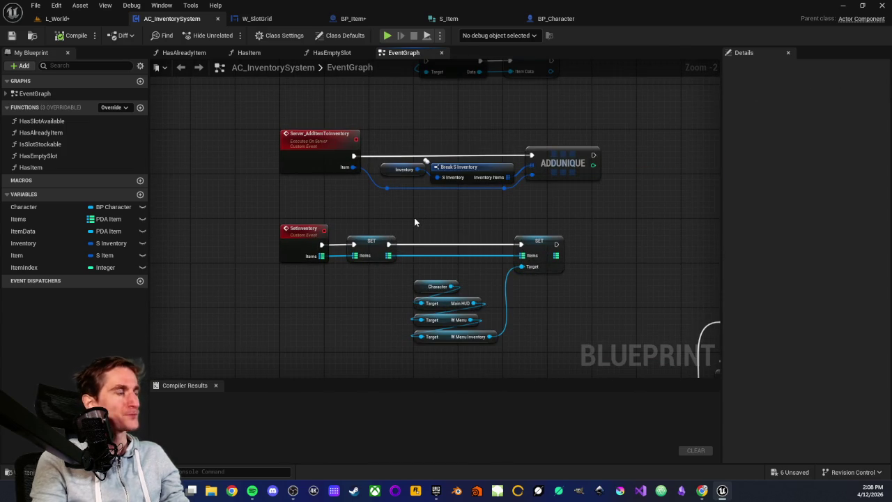
mouse_move(500, 219)
left_mouse_down()
mouse_move(554, 284)
mouse_move(578, 290)
left_mouse_up()
left_click(577, 285)
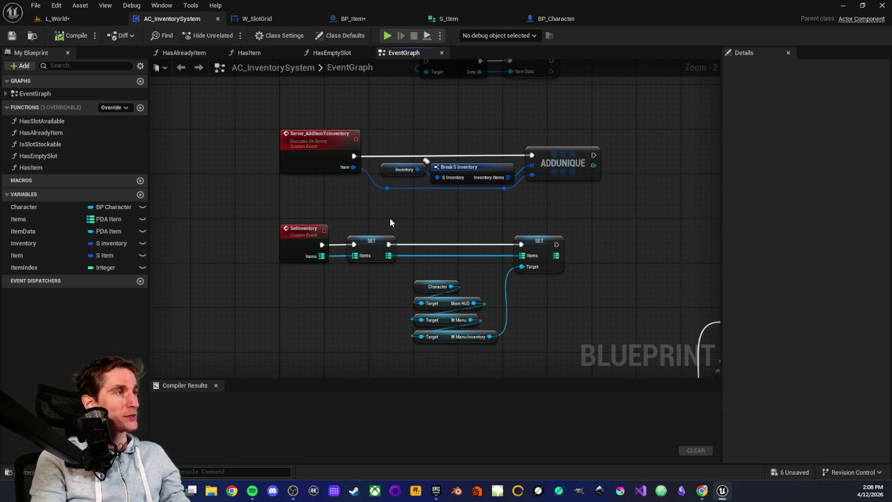
scroll(393, 213, "up", 1)
left_click(58, 18)
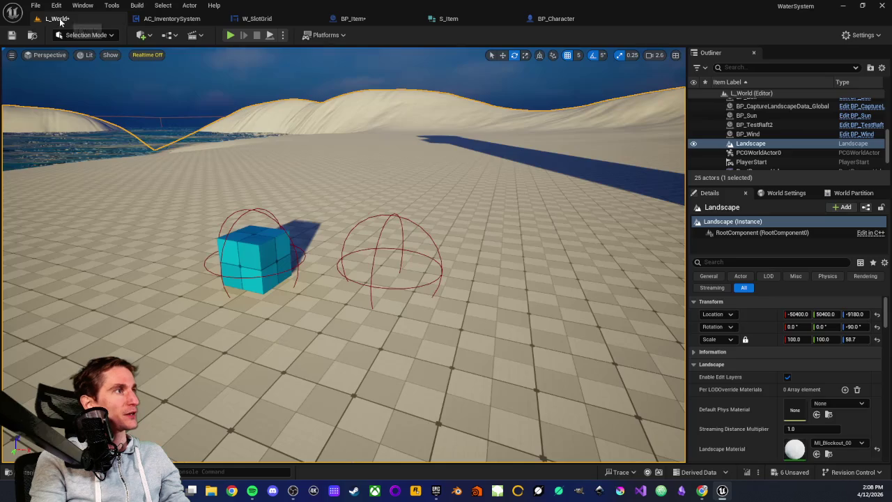
left_click_drag(312, 184, 237, 125)
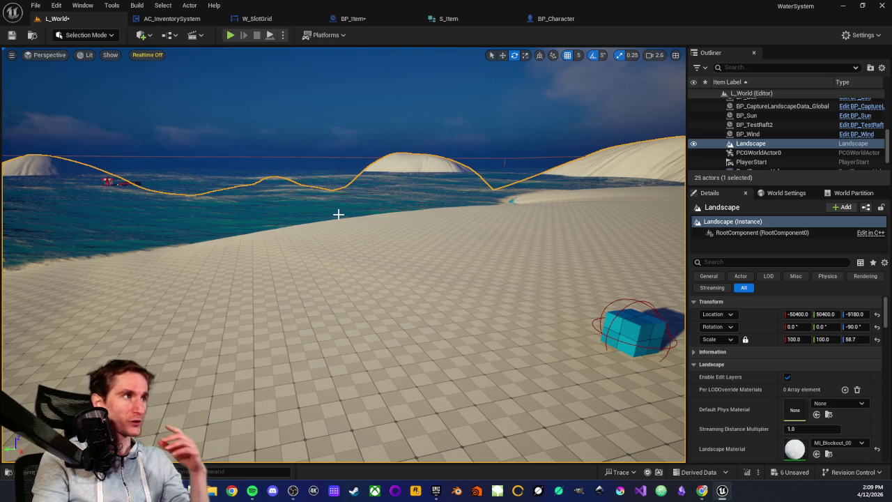
left_click_drag(232, 230, 241, 238)
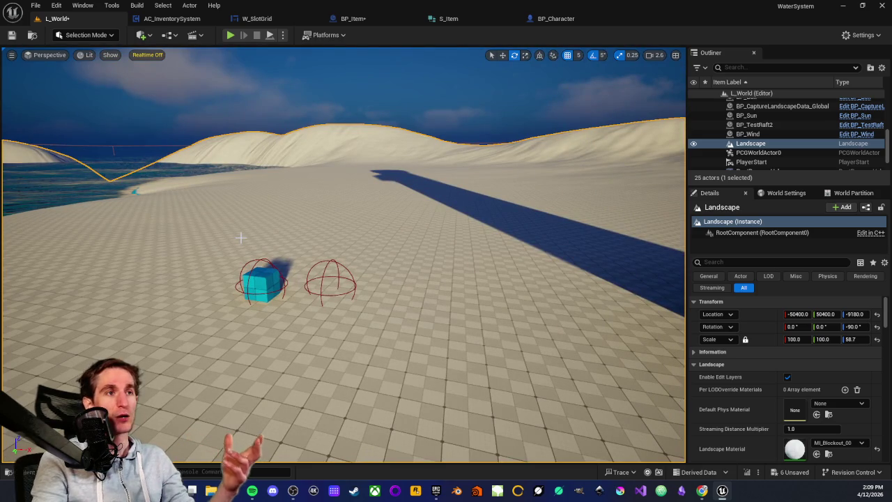
left_click_drag(225, 214, 377, 108)
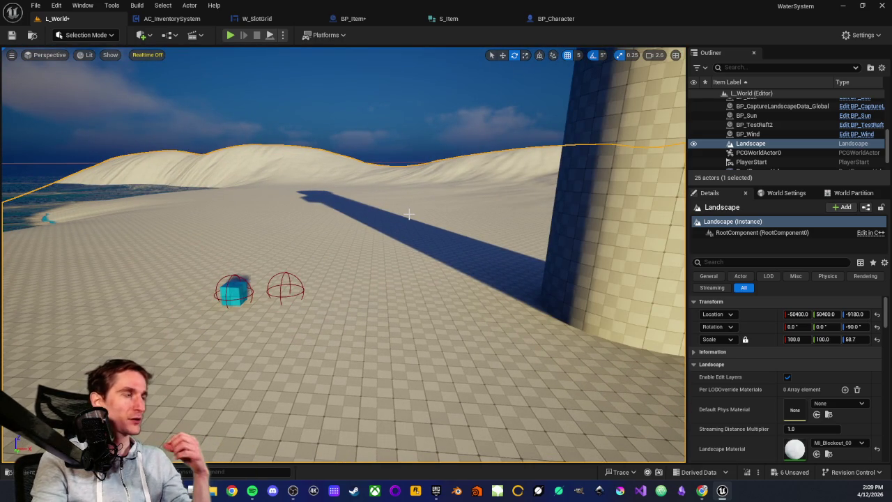
left_click_drag(414, 244, 360, 242)
mouse_move(184, 201)
left_mouse_down()
mouse_move(205, 235)
mouse_move(250, 251)
mouse_move(298, 207)
mouse_move(281, 246)
mouse_move(390, 279)
mouse_move(548, 304)
left_mouse_up()
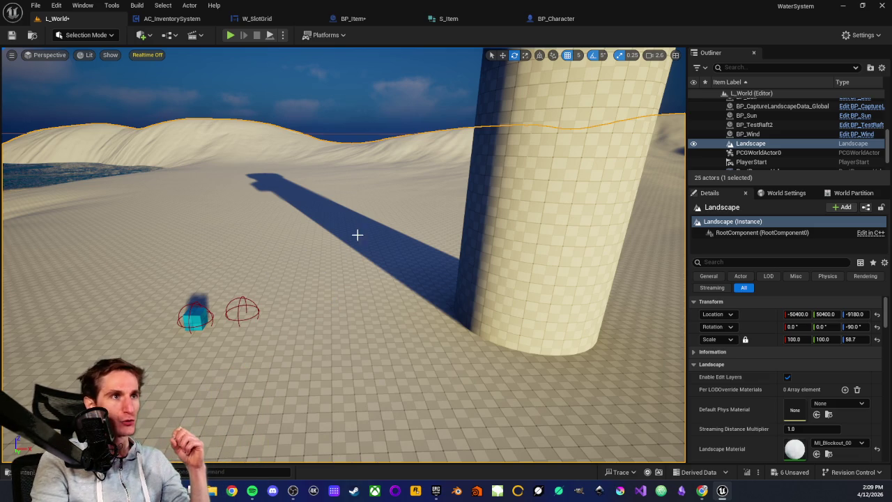
scroll(385, 243, "down", 1)
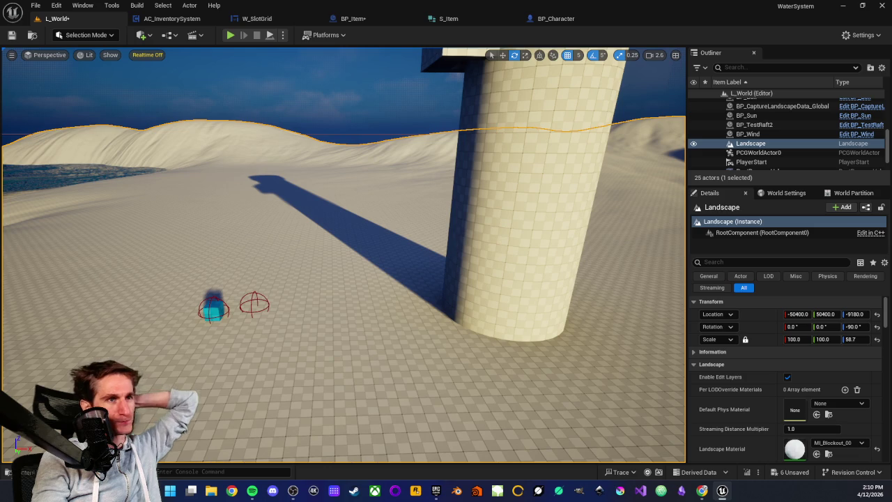
left_click_drag(442, 253, 363, 253)
left_click_drag(382, 248, 376, 252)
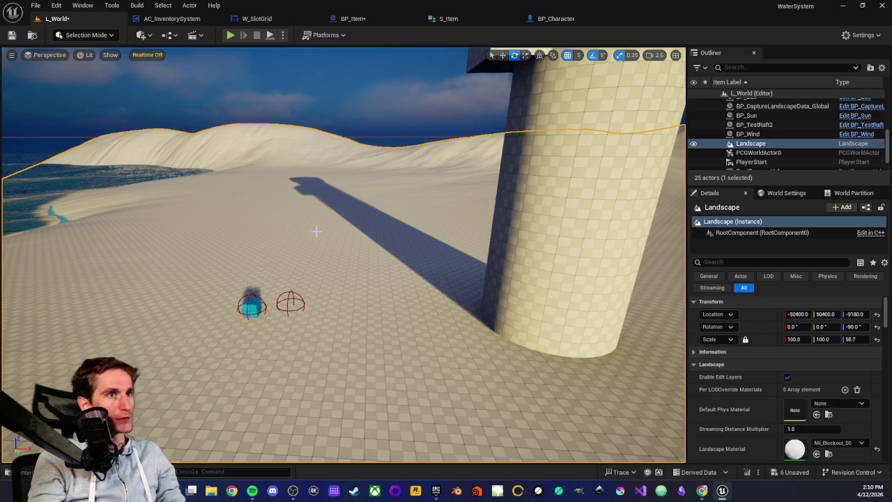
scroll(315, 232, "down", 1)
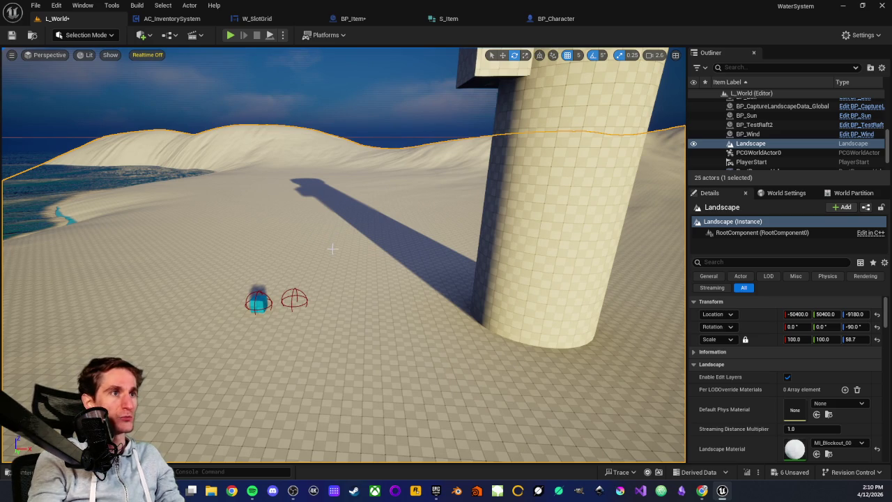
mouse_move(343, 248)
left_mouse_down()
mouse_move(278, 257)
mouse_move(366, 257)
left_mouse_up()
key("Right")
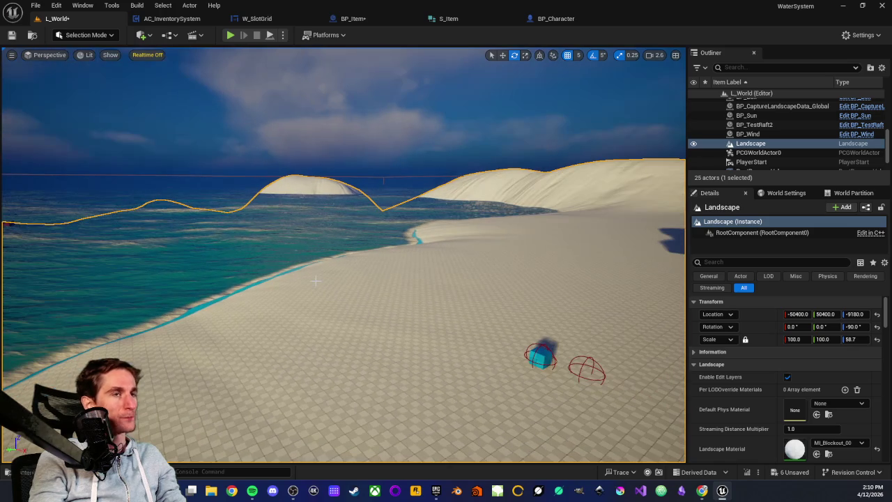
key("Right")
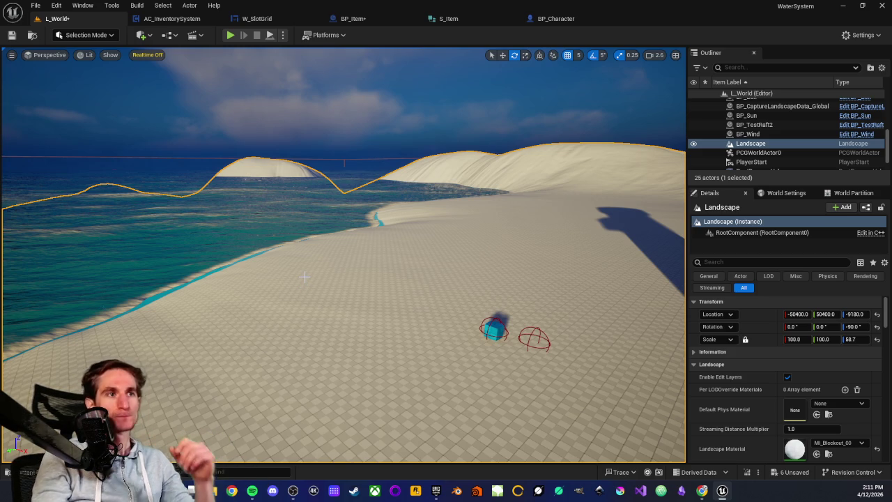
mouse_move(295, 255)
left_mouse_down()
mouse_move(310, 259)
mouse_move(293, 247)
mouse_move(308, 244)
mouse_move(193, 260)
mouse_move(225, 202)
left_mouse_up()
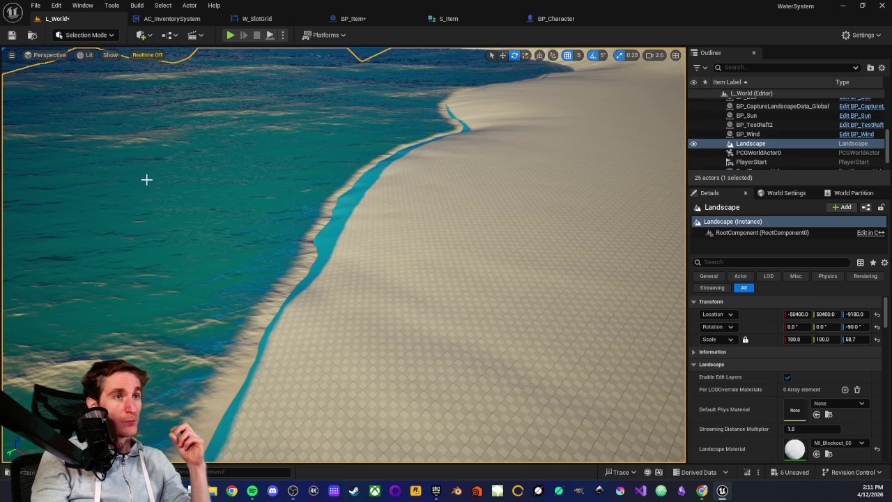
key("1")
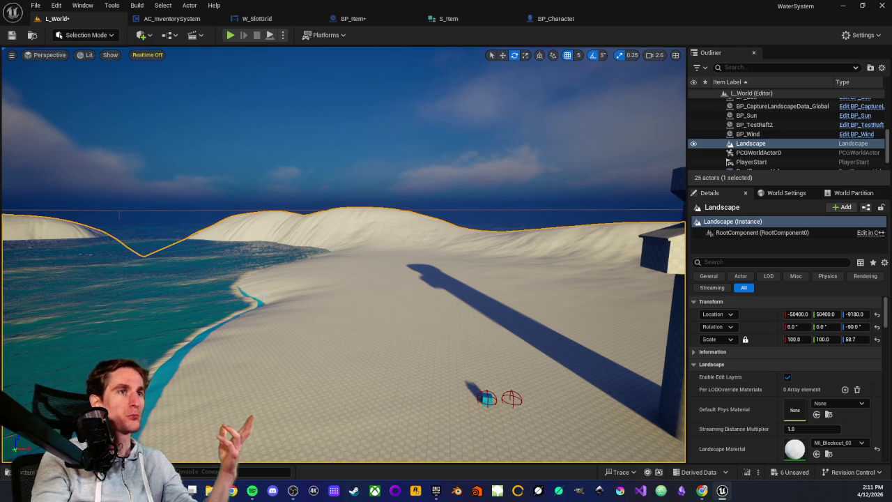
mouse_move(273, 253)
left_mouse_down()
mouse_move(288, 167)
mouse_move(380, 163)
mouse_move(355, 143)
left_mouse_up()
left_click_drag(409, 119, 438, 121)
left_click_drag(324, 192, 279, 220)
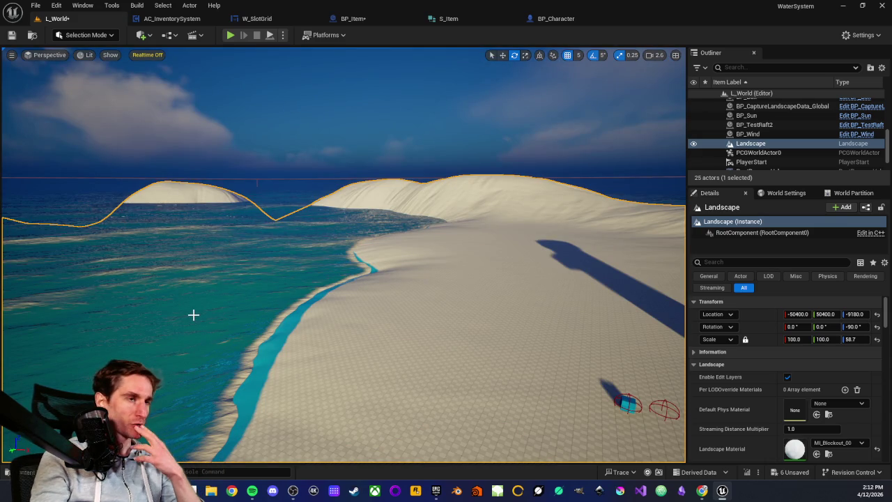
left_click_drag(195, 308, 199, 311)
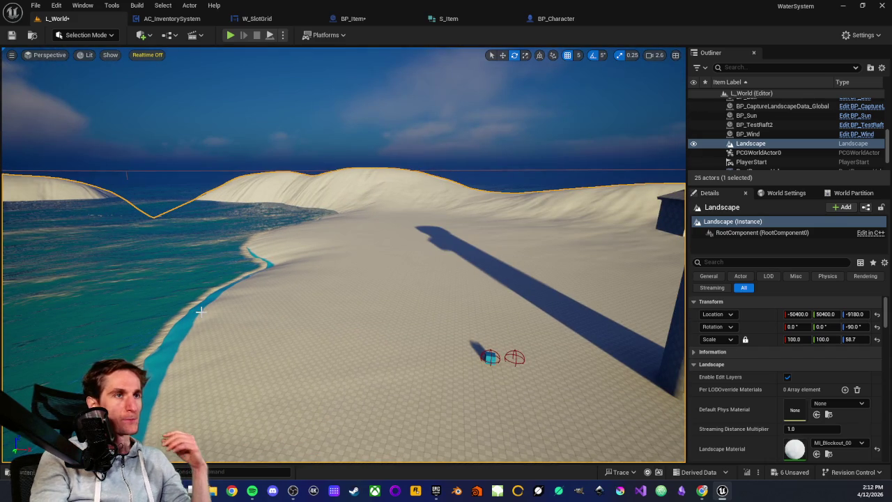
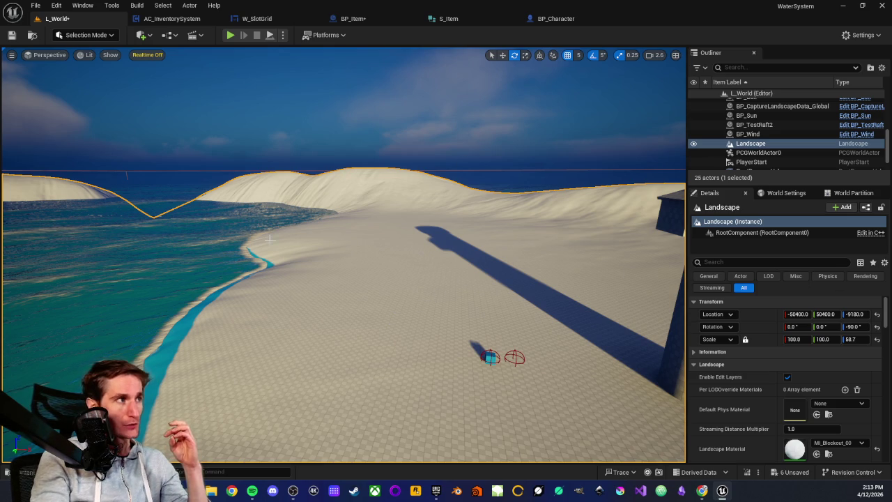
Turn the viewport camera to face the open water and move it closer to the beach
mouse_move(325, 244)
left_mouse_down()
mouse_move(237, 247)
mouse_move(390, 237)
left_mouse_up()
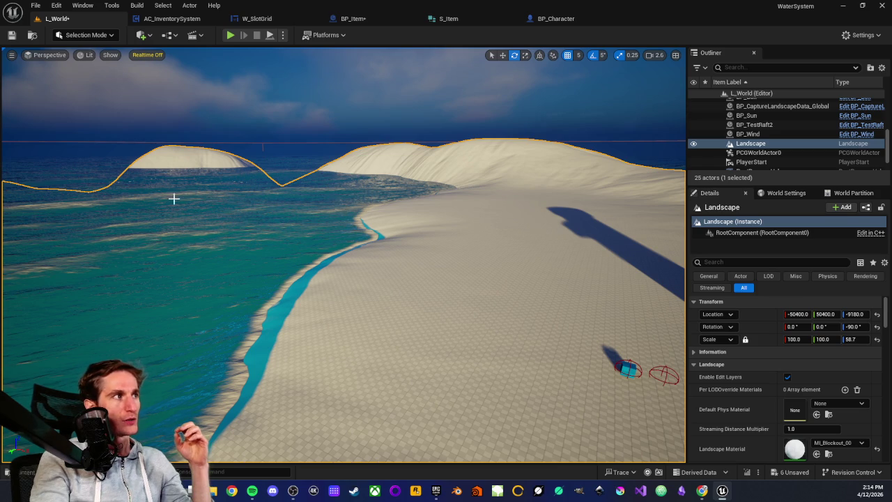
left_click_drag(279, 246, 279, 230)
Swing the camera across the water toward the dune ridge and turn Realtime rendering back on with Ctrl+R
left_click_drag(332, 283, 355, 267)
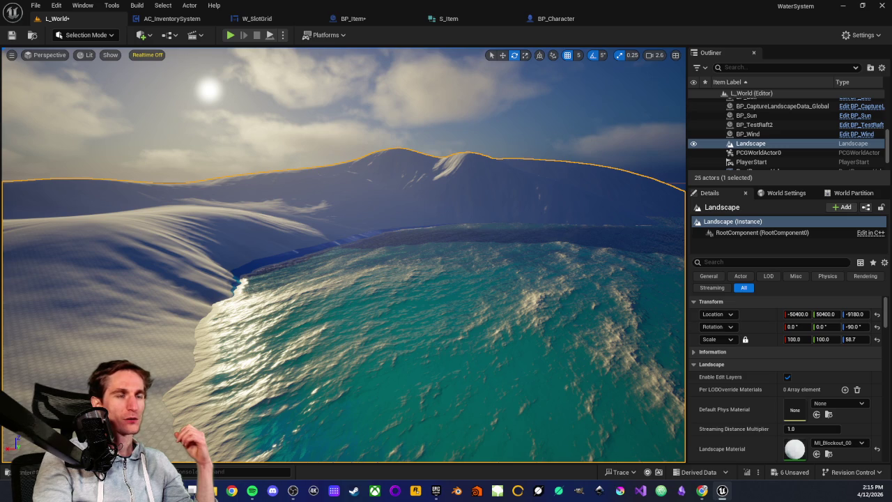
key("ctrl+r")
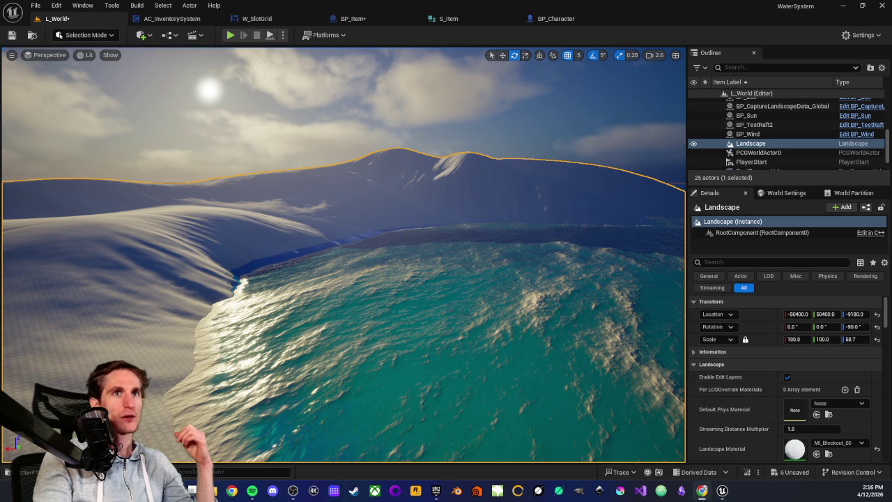